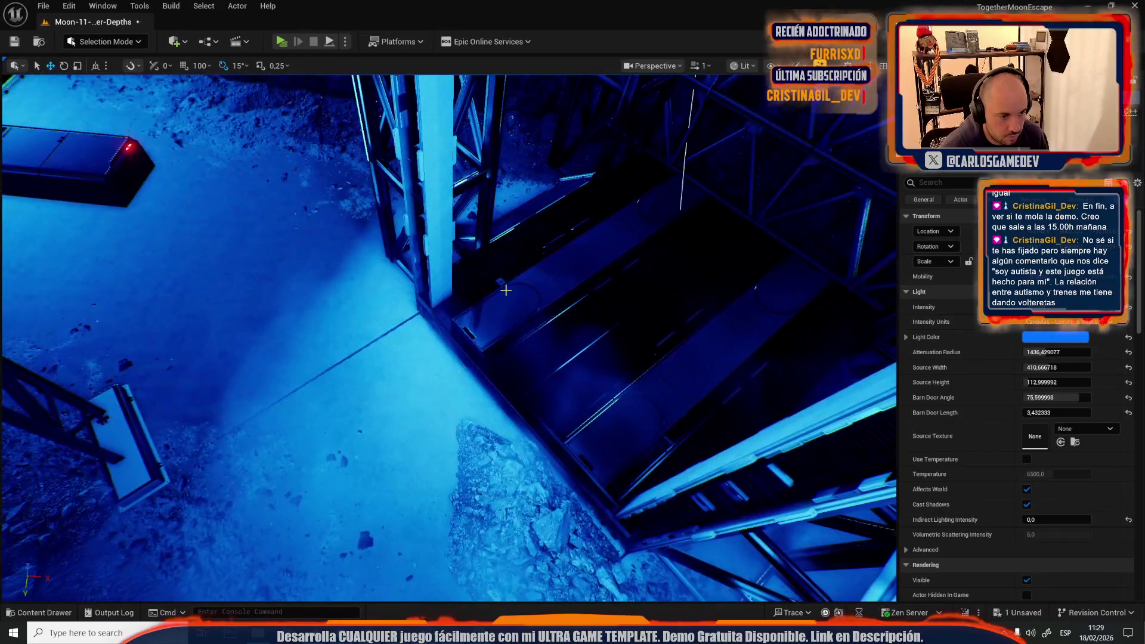
Step: Select the first long light tube on the scaffolding truss
{"action": "left_click_drag", "start_coordinate": [475, 361], "coordinate": [476, 362]}
{"action": "left_click_drag", "start_coordinate": [373, 287], "coordinate": [362, 307]}
{"action": "left_click", "coordinate": [372, 271]}
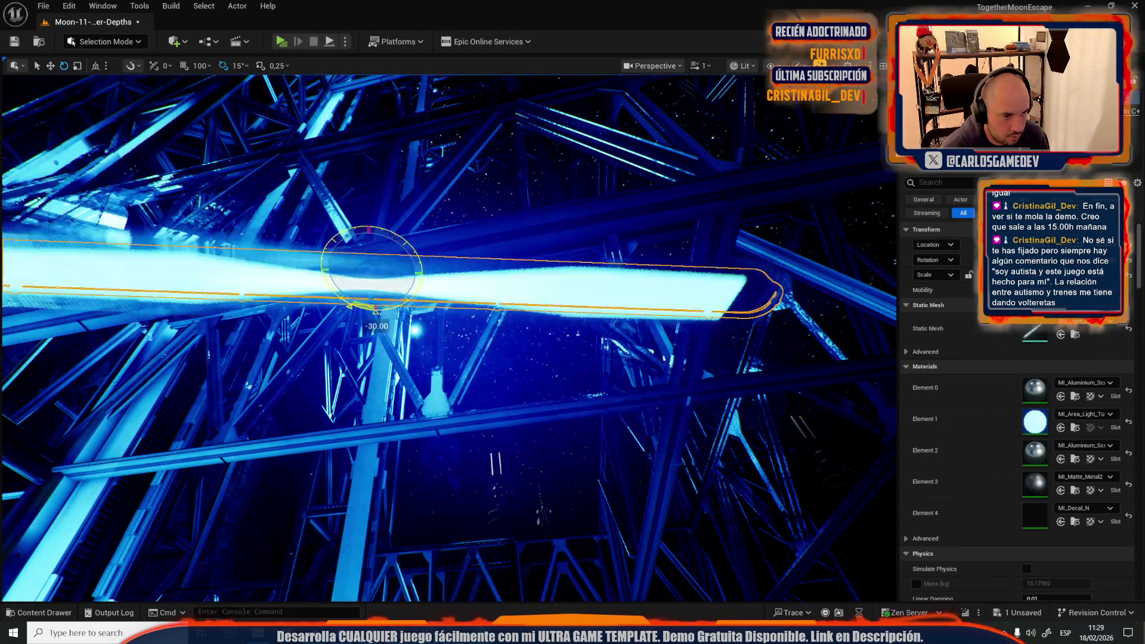
Step: Inspect the truss around the tube and add the lower light tube to the selection
{"action": "scroll", "coordinate": [448, 339], "scroll_direction": "down", "scroll_amount": 1}
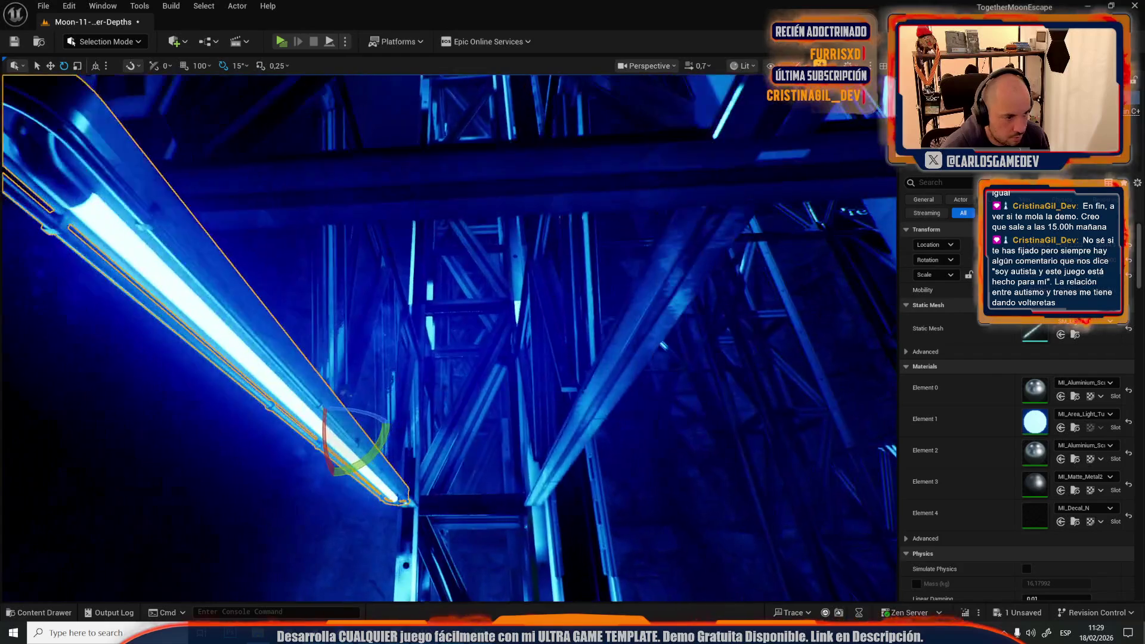
{"action": "left_click_drag", "start_coordinate": [350, 245], "coordinate": [350, 246]}
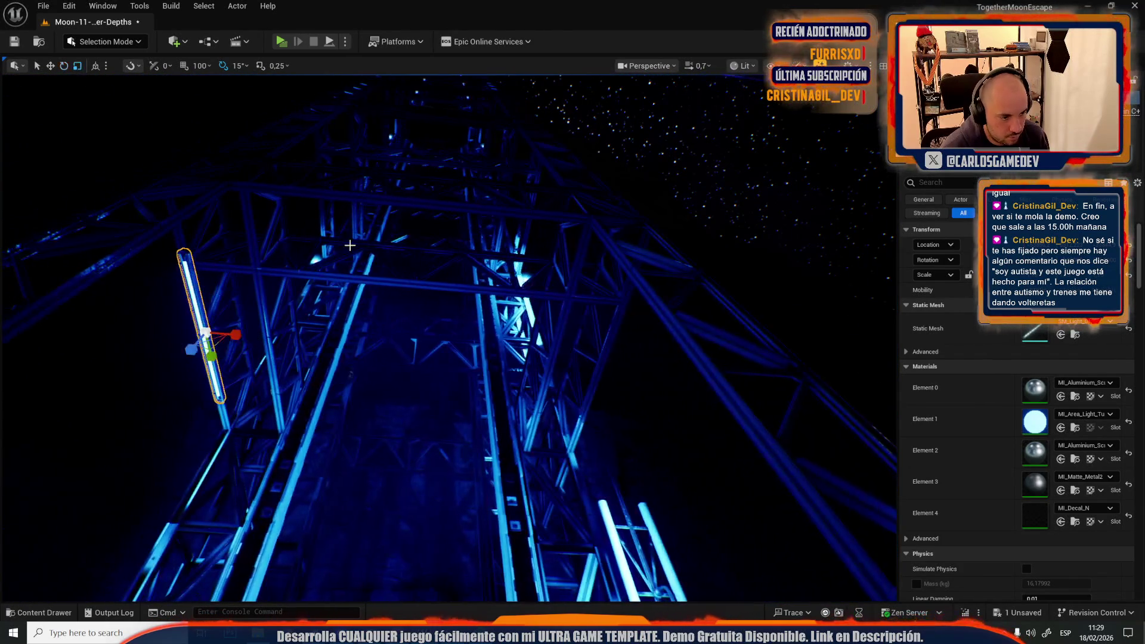
{"action": "scroll", "coordinate": [296, 344], "scroll_direction": "down", "scroll_amount": 1}
{"action": "left_click_drag", "start_coordinate": [297, 344], "coordinate": [296, 344]}
{"action": "left_click_drag", "start_coordinate": [589, 309], "coordinate": [589, 309]}
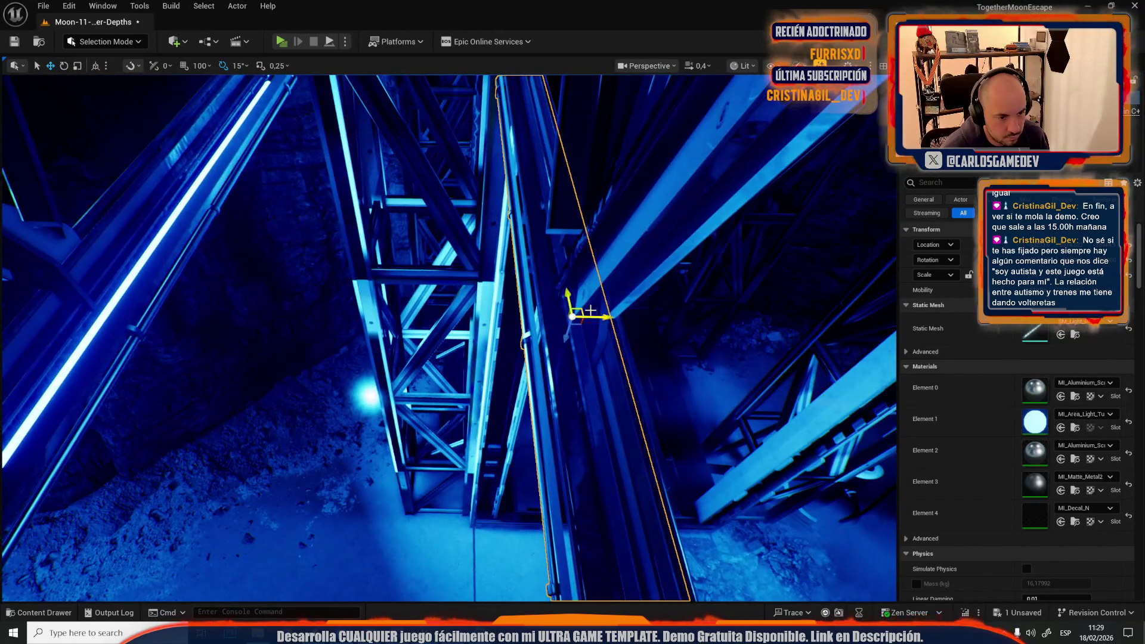
{"action": "left_click_drag", "start_coordinate": [161, 266], "coordinate": [161, 265]}
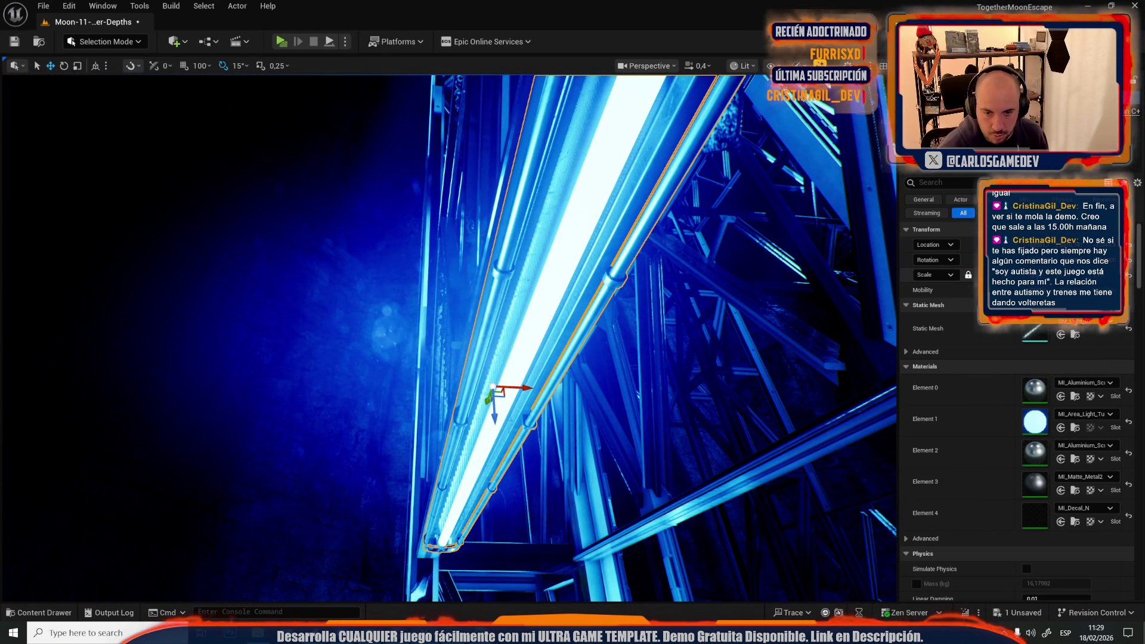
{"action": "left_click_drag", "start_coordinate": [162, 265], "coordinate": [161, 265]}
{"action": "left_click_drag", "start_coordinate": [449, 333], "coordinate": [450, 333]}
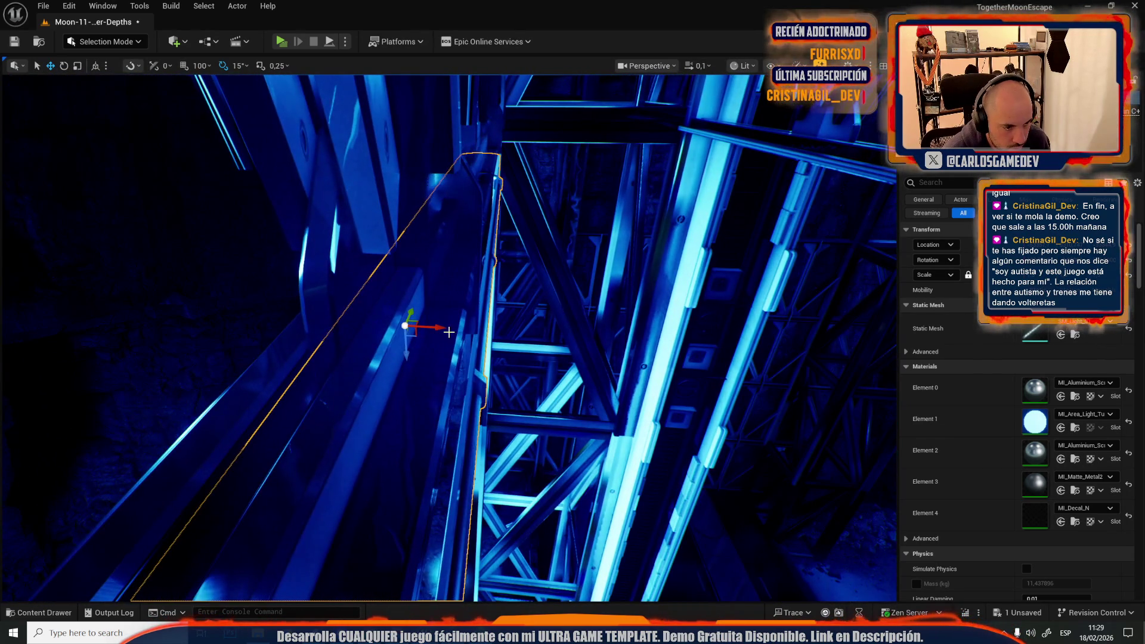
{"action": "key", "text": "Left"}
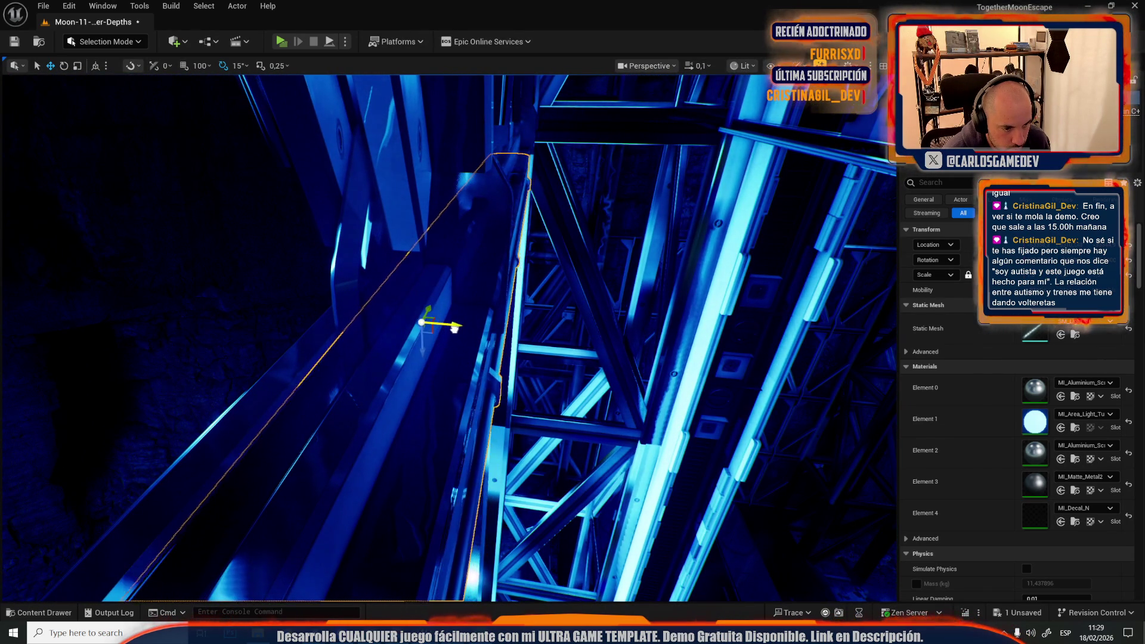
{"action": "left_click_drag", "start_coordinate": [452, 327], "coordinate": [230, 367]}
{"action": "scroll", "coordinate": [452, 327], "scroll_direction": "up", "scroll_amount": 4}
{"action": "scroll", "coordinate": [453, 327], "scroll_direction": "up", "scroll_amount": 1}
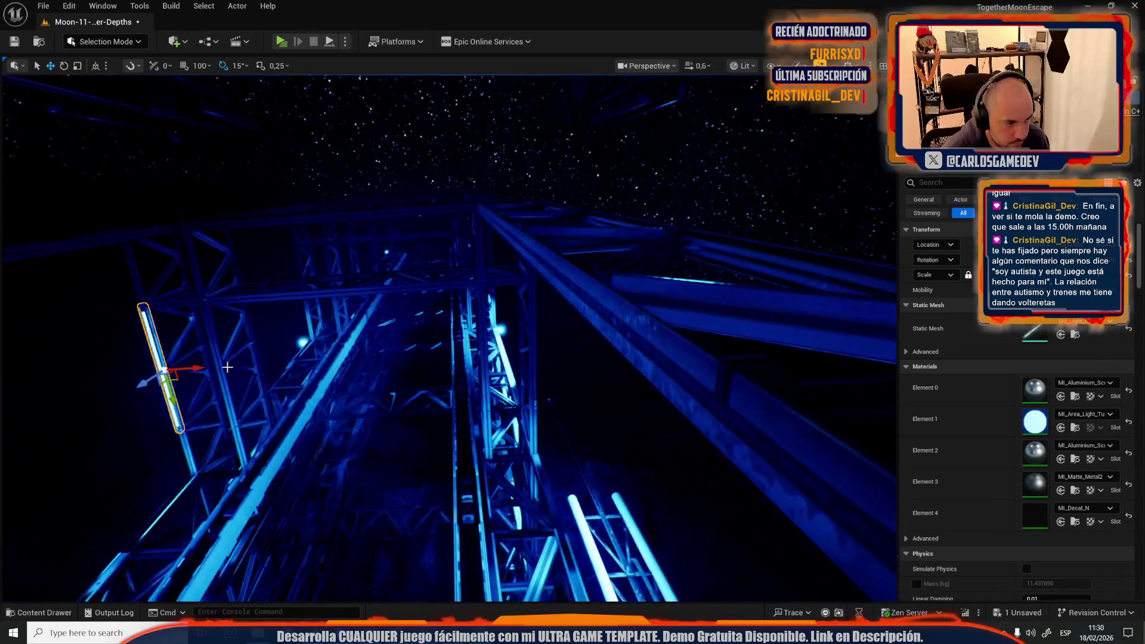
{"action": "left_click_drag", "start_coordinate": [559, 395], "coordinate": [563, 424]}
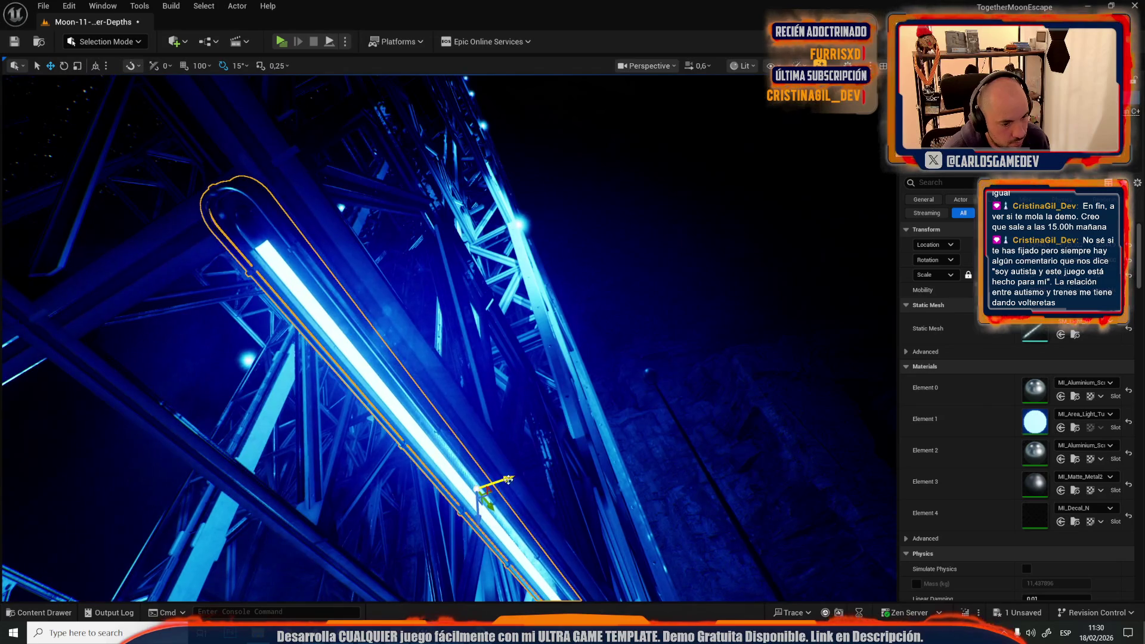
{"action": "mouse_move", "coordinate": [536, 474]}
{"action": "left_mouse_down"}
{"action": "mouse_move", "coordinate": [348, 511]}
{"action": "mouse_move", "coordinate": [371, 476]}
{"action": "mouse_move", "coordinate": [393, 506]}
{"action": "left_mouse_up"}
{"action": "left_click", "coordinate": [348, 512], "text": "ctrl"}
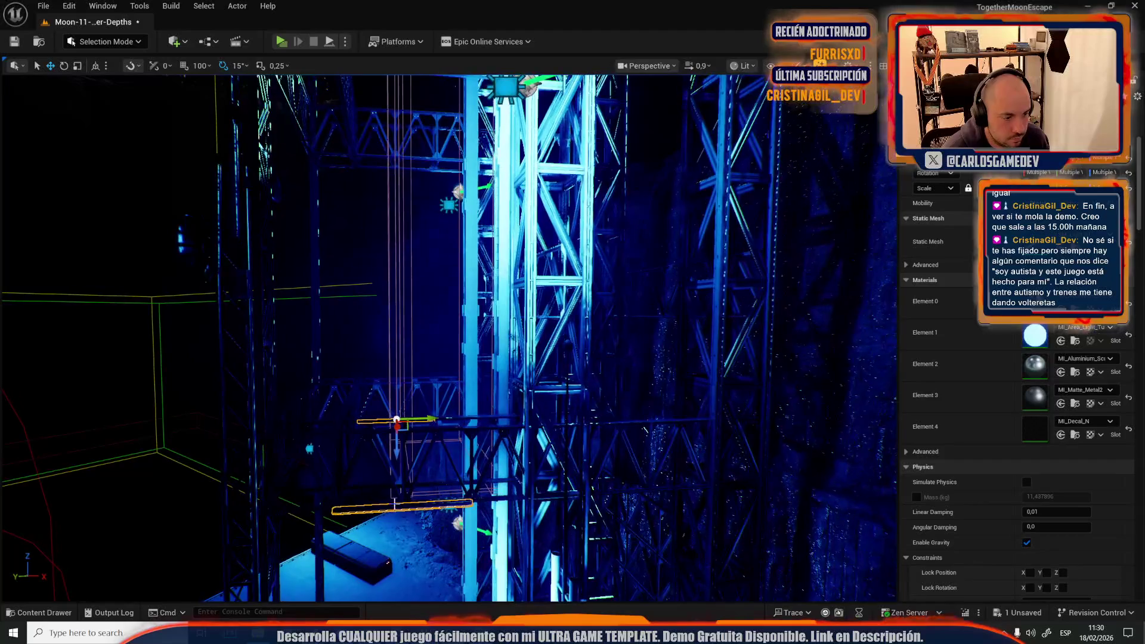
Step: Descend below the truss and drag the wall electrical box and cable down onto the lit platform
{"action": "left_click_drag", "start_coordinate": [391, 455], "coordinate": [391, 455]}
{"action": "left_click_drag", "start_coordinate": [469, 548], "coordinate": [469, 548]}
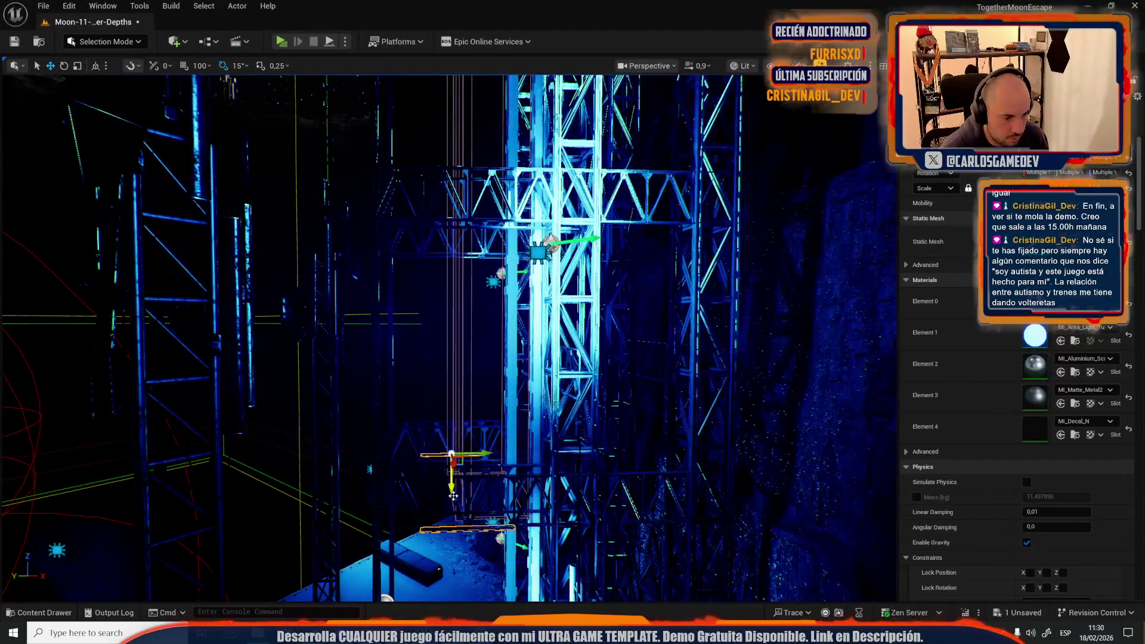
{"action": "mouse_move", "coordinate": [464, 342]}
{"action": "left_mouse_down"}
{"action": "mouse_move", "coordinate": [524, 508]}
{"action": "mouse_move", "coordinate": [529, 465]}
{"action": "left_mouse_up"}
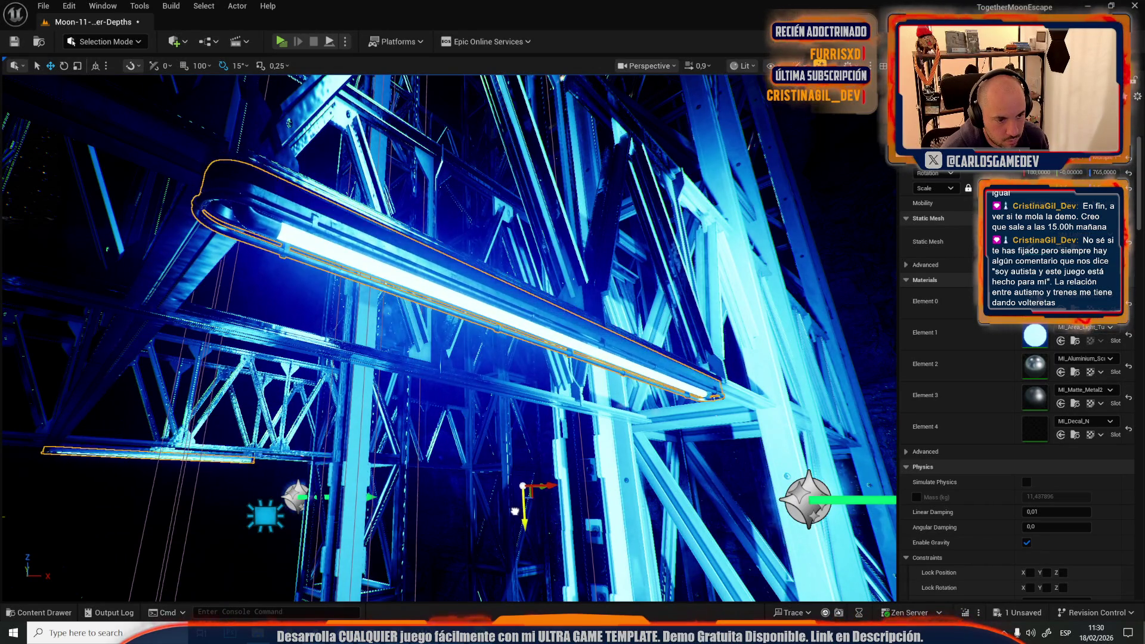
{"action": "scroll", "coordinate": [514, 511], "scroll_direction": "up", "scroll_amount": 2}
{"action": "left_click_drag", "start_coordinate": [515, 511], "coordinate": [515, 511]}
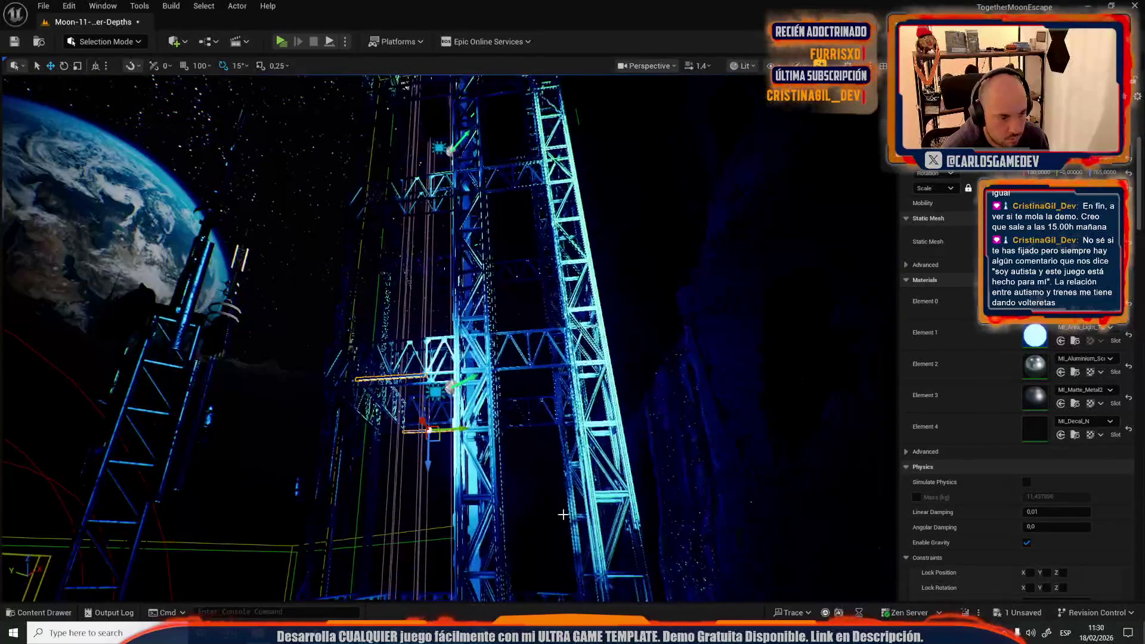
{"action": "mouse_move", "coordinate": [465, 338]}
{"action": "left_mouse_down"}
{"action": "mouse_move", "coordinate": [453, 313]}
{"action": "mouse_move", "coordinate": [592, 583]}
{"action": "left_mouse_up"}
{"action": "scroll", "coordinate": [465, 337], "scroll_direction": "down", "scroll_amount": 2}
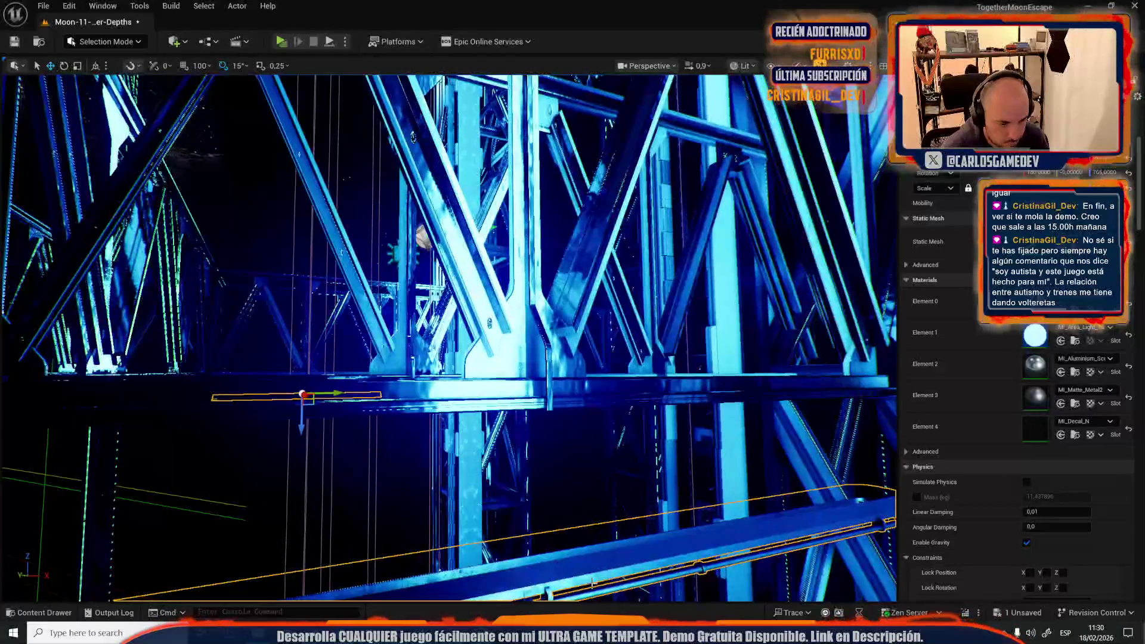
{"action": "mouse_move", "coordinate": [560, 546]}
{"action": "left_mouse_down"}
{"action": "mouse_move", "coordinate": [524, 508]}
{"action": "mouse_move", "coordinate": [527, 496]}
{"action": "left_mouse_up"}
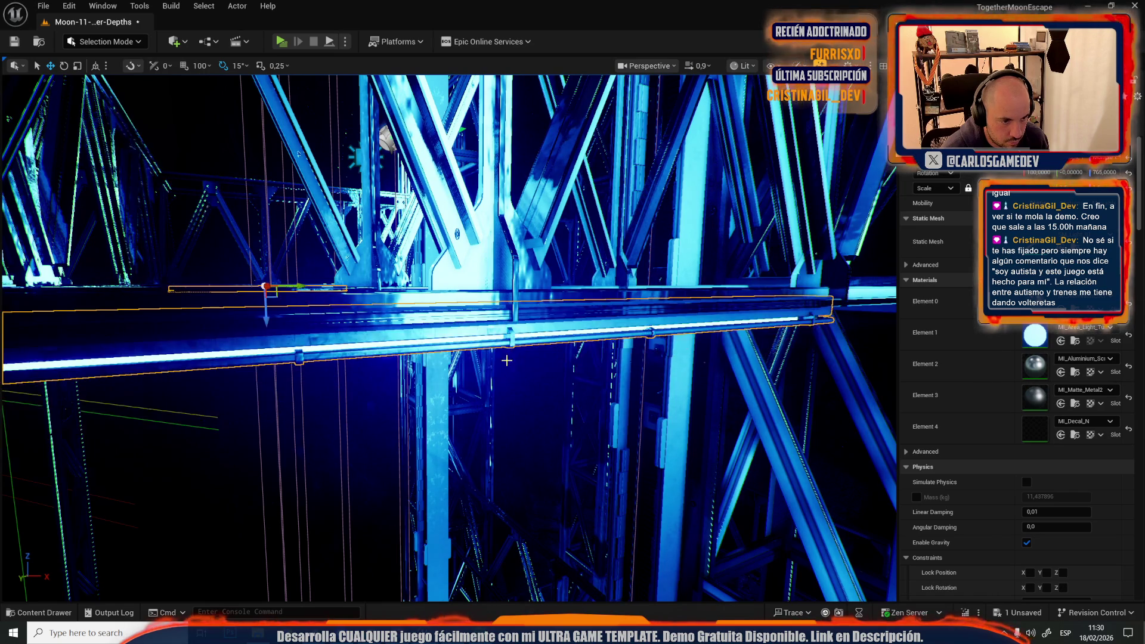
{"action": "scroll", "coordinate": [512, 355], "scroll_direction": "down", "scroll_amount": 5}
{"action": "mouse_move", "coordinate": [512, 356]}
{"action": "left_mouse_down"}
{"action": "mouse_move", "coordinate": [507, 382]}
{"action": "mouse_move", "coordinate": [504, 346]}
{"action": "mouse_move", "coordinate": [504, 412]}
{"action": "mouse_move", "coordinate": [555, 184]}
{"action": "left_mouse_up"}
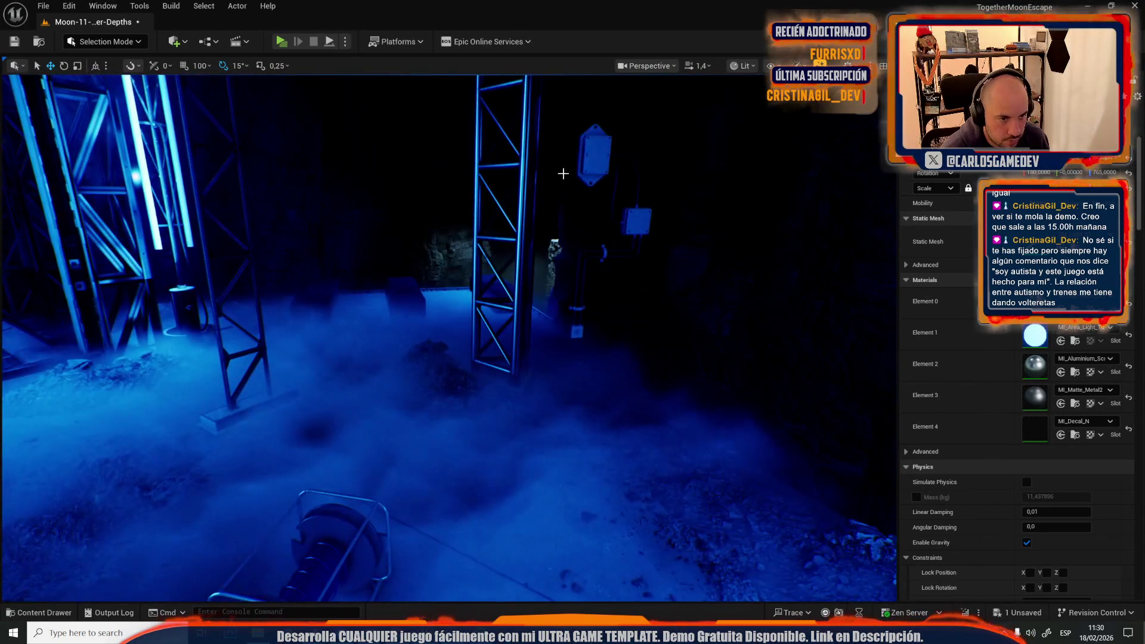
{"action": "left_click", "coordinate": [583, 161]}
{"action": "mouse_move", "coordinate": [463, 440]}
{"action": "left_mouse_down"}
{"action": "mouse_move", "coordinate": [485, 460]}
{"action": "mouse_move", "coordinate": [655, 405]}
{"action": "left_mouse_up"}
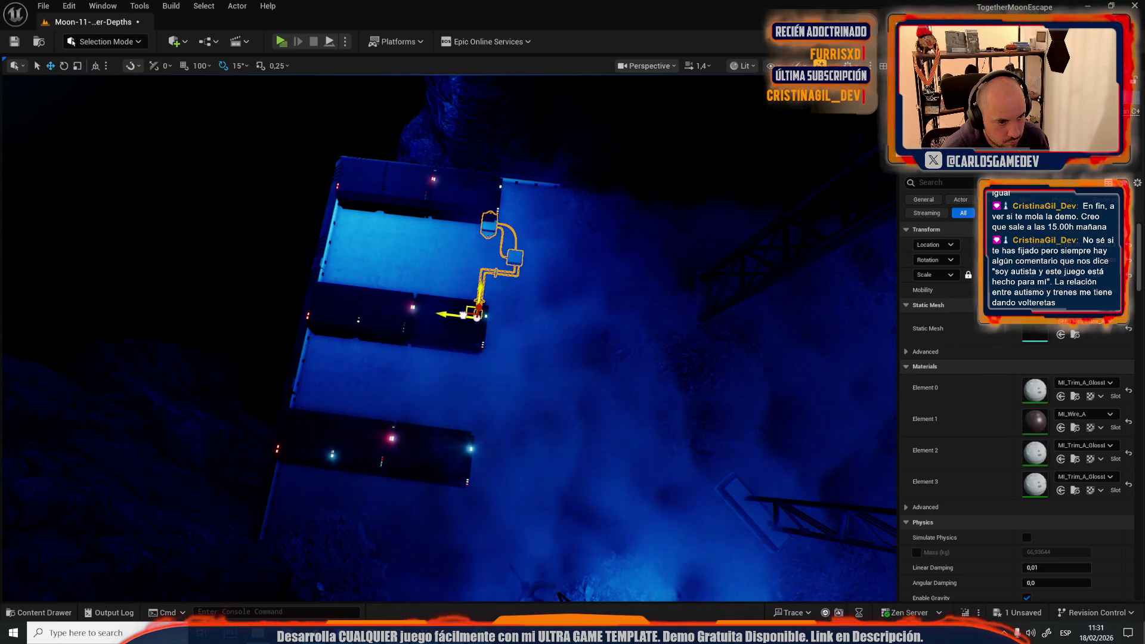
Step: Check the look in Game View, then slide the cable box so its cable reaches the dark server box
{"action": "left_click_drag", "start_coordinate": [498, 363], "coordinate": [521, 413]}
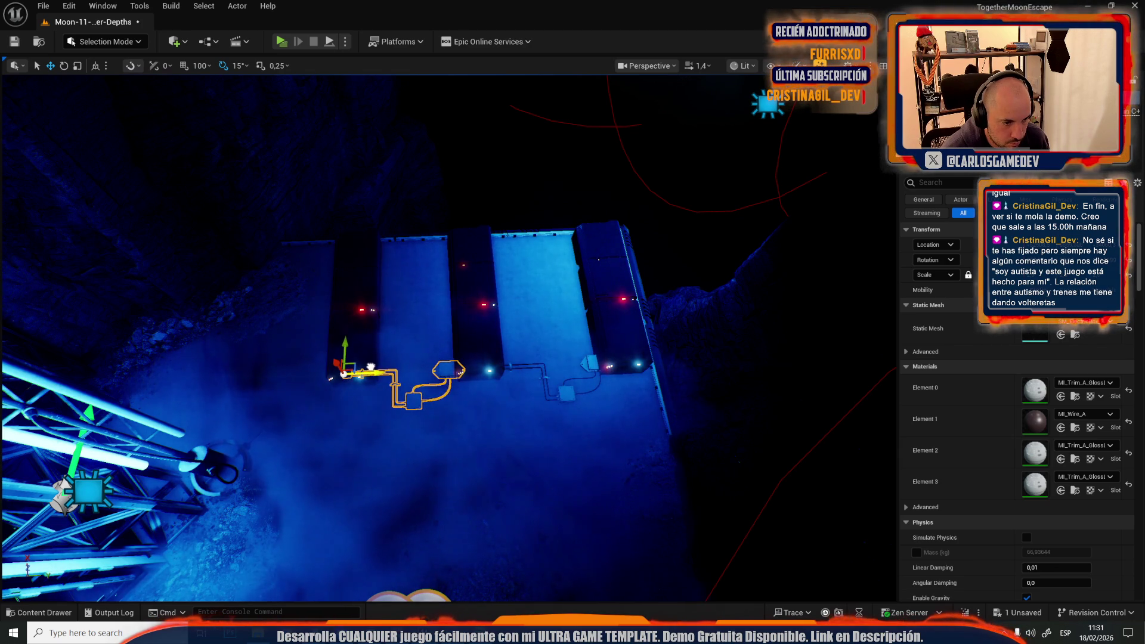
{"action": "key", "text": "g"}
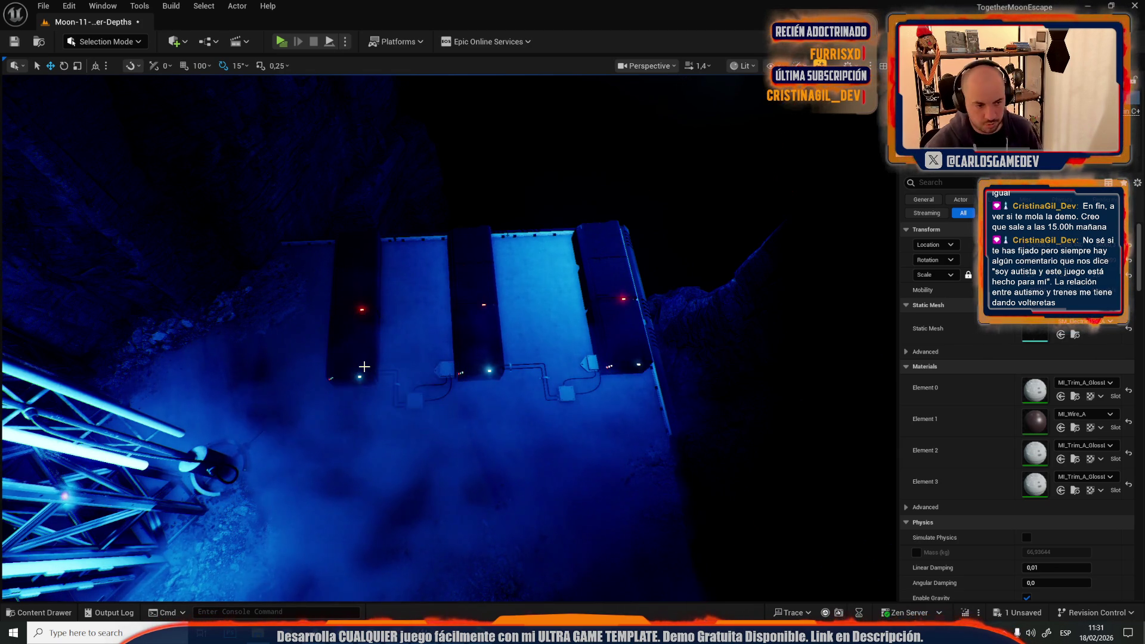
{"action": "mouse_move", "coordinate": [379, 375]}
{"action": "left_mouse_down"}
{"action": "mouse_move", "coordinate": [370, 364]}
{"action": "mouse_move", "coordinate": [422, 396]}
{"action": "mouse_move", "coordinate": [400, 340]}
{"action": "mouse_move", "coordinate": [382, 352]}
{"action": "mouse_move", "coordinate": [421, 367]}
{"action": "left_mouse_up"}
{"action": "key", "text": "g"}
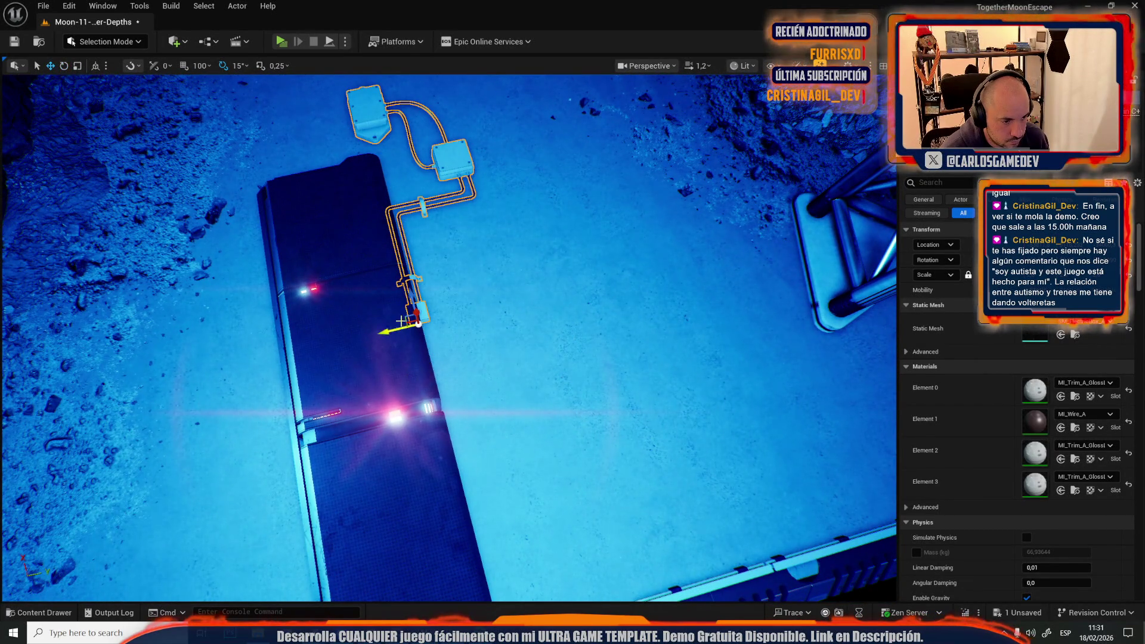
{"action": "left_click_drag", "start_coordinate": [409, 321], "coordinate": [452, 446]}
Step: Select the horizontal light tube and paste the copied Rotation onto it in Details
{"action": "key", "text": "1"}
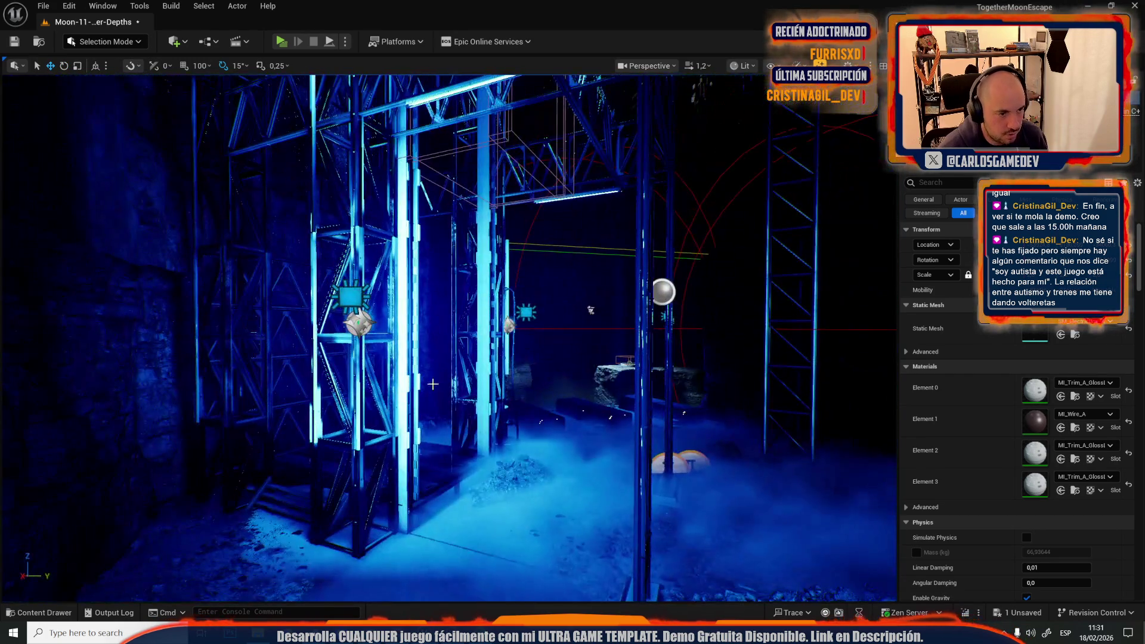
{"action": "left_click", "coordinate": [509, 325]}
{"action": "key", "text": "f"}
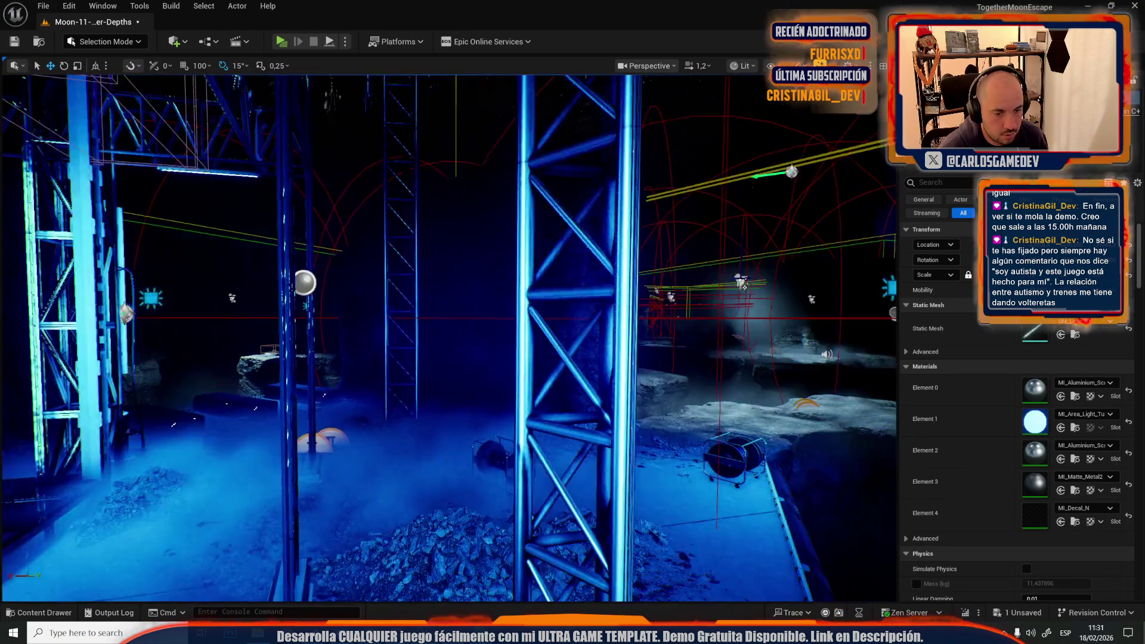
{"action": "mouse_move", "coordinate": [488, 398]}
{"action": "left_mouse_down"}
{"action": "mouse_move", "coordinate": [463, 409]}
{"action": "mouse_move", "coordinate": [459, 382]}
{"action": "left_mouse_up"}
{"action": "key", "text": "f"}
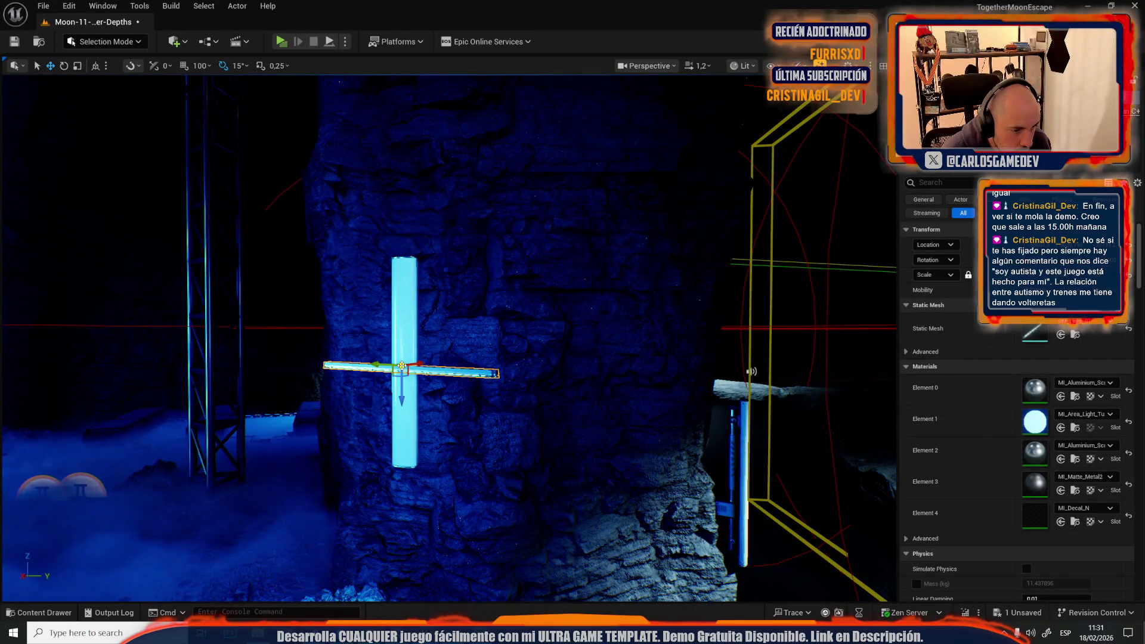
{"action": "left_click", "coordinate": [399, 287]}
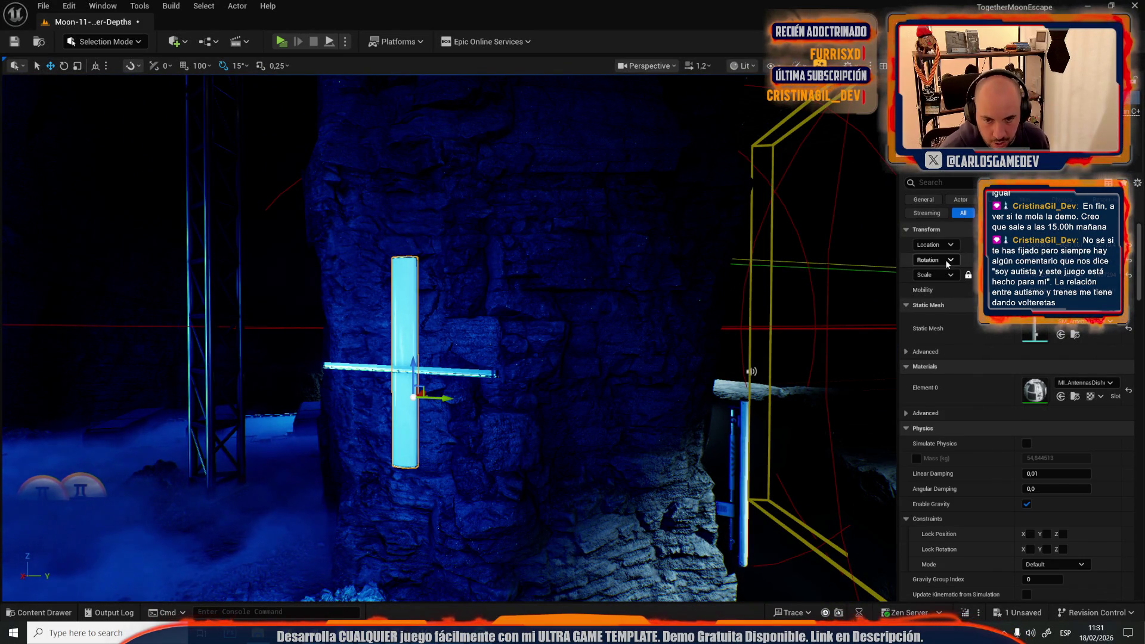
{"action": "key", "text": "ctrl+z"}
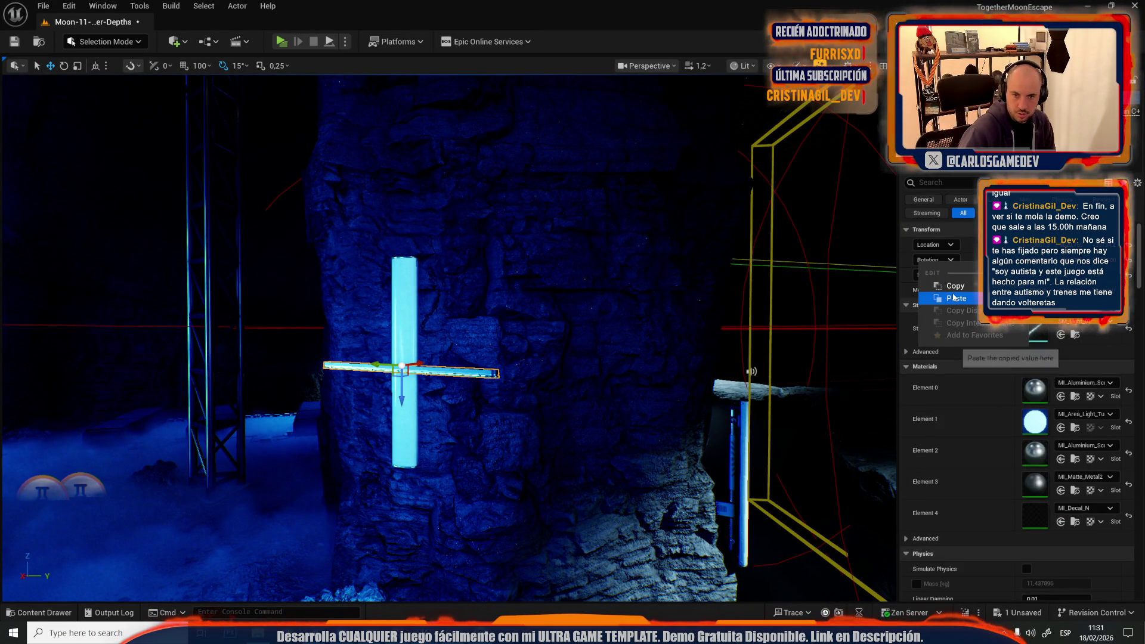
{"action": "left_click", "coordinate": [953, 298]}
Step: Rotate the light tube upright beside the glowing cylinder, then start a play test
{"action": "left_click_drag", "start_coordinate": [521, 345], "coordinate": [302, 151]}
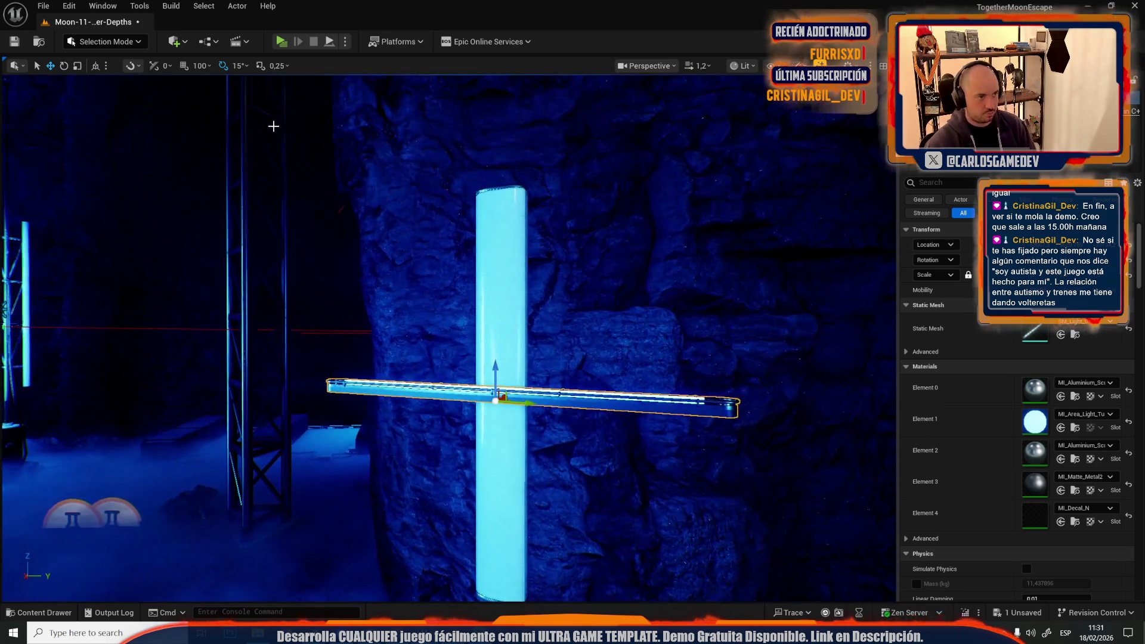
{"action": "mouse_move", "coordinate": [282, 271]}
{"action": "left_mouse_down"}
{"action": "mouse_move", "coordinate": [516, 486]}
{"action": "mouse_move", "coordinate": [451, 438]}
{"action": "left_mouse_up"}
{"action": "key", "text": "e"}
{"action": "scroll", "coordinate": [441, 417], "scroll_direction": "down", "scroll_amount": 3}
{"action": "mouse_move", "coordinate": [460, 334]}
{"action": "left_mouse_down"}
{"action": "mouse_move", "coordinate": [435, 375]}
{"action": "mouse_move", "coordinate": [445, 412]}
{"action": "mouse_move", "coordinate": [465, 369]}
{"action": "left_mouse_up"}
{"action": "mouse_move", "coordinate": [503, 473]}
{"action": "left_mouse_down"}
{"action": "mouse_move", "coordinate": [477, 453]}
{"action": "mouse_move", "coordinate": [483, 358]}
{"action": "left_mouse_up"}
{"action": "left_click_drag", "start_coordinate": [410, 297], "coordinate": [411, 329]}
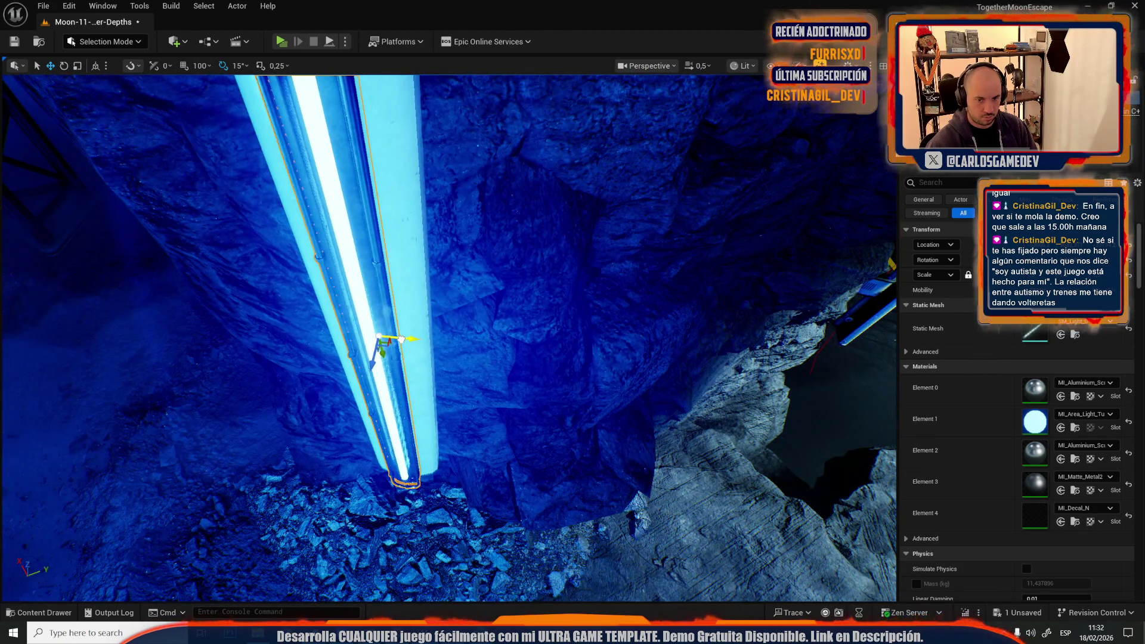
{"action": "left_click_drag", "start_coordinate": [451, 374], "coordinate": [470, 414]}
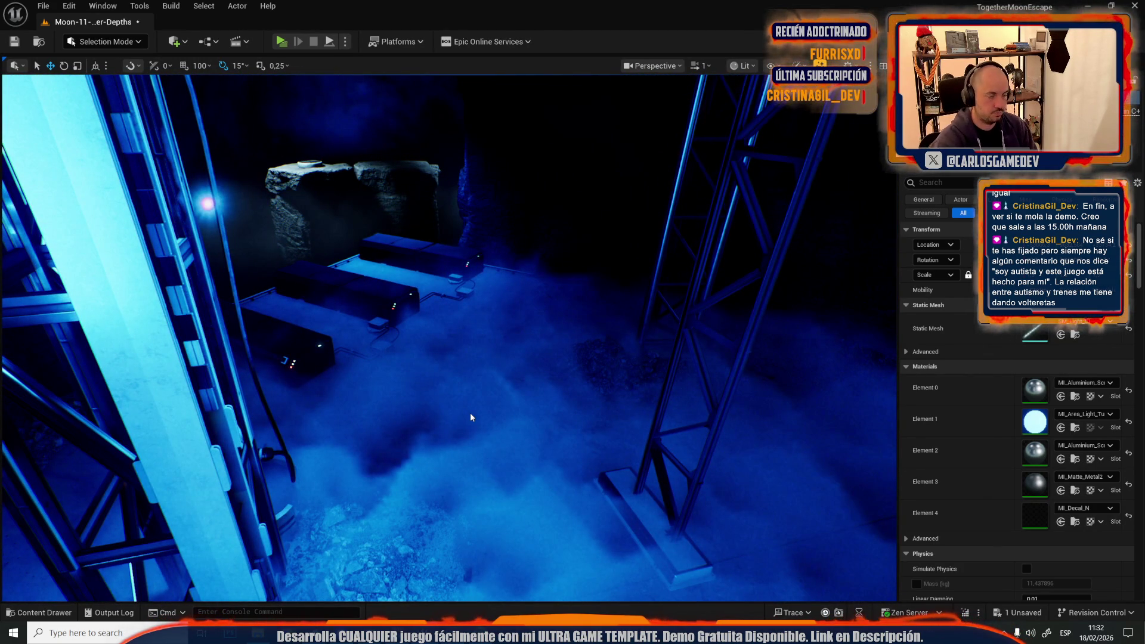
{"action": "key", "text": "alt+p"}
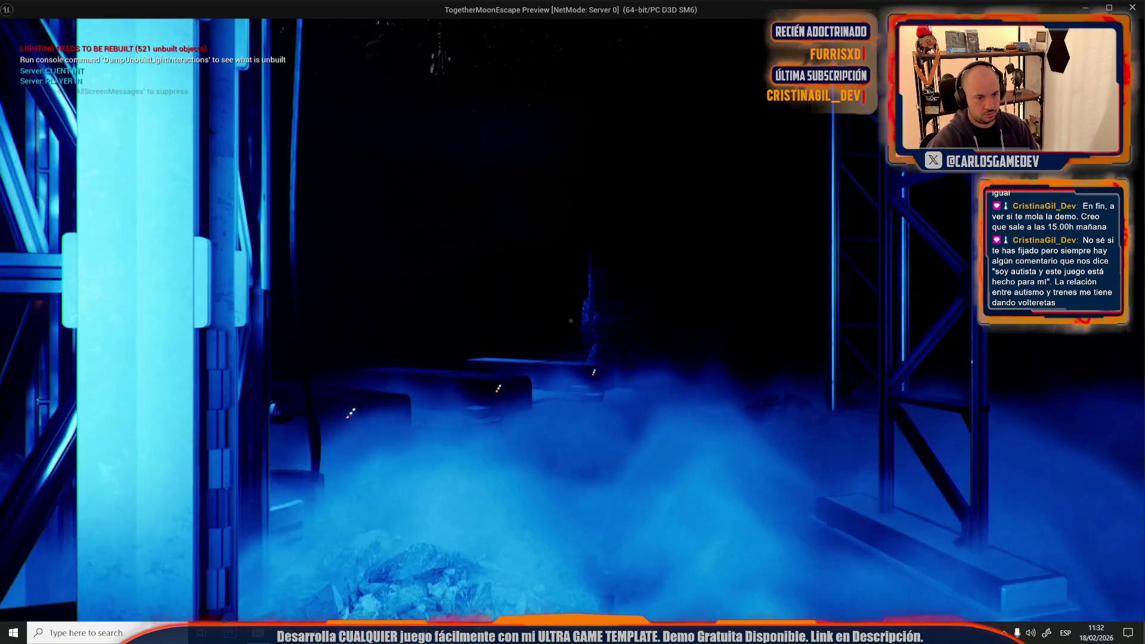
Step: Walk forward through the foggy crater walkway, then stop the play session
{"action": "key", "text": "w"}
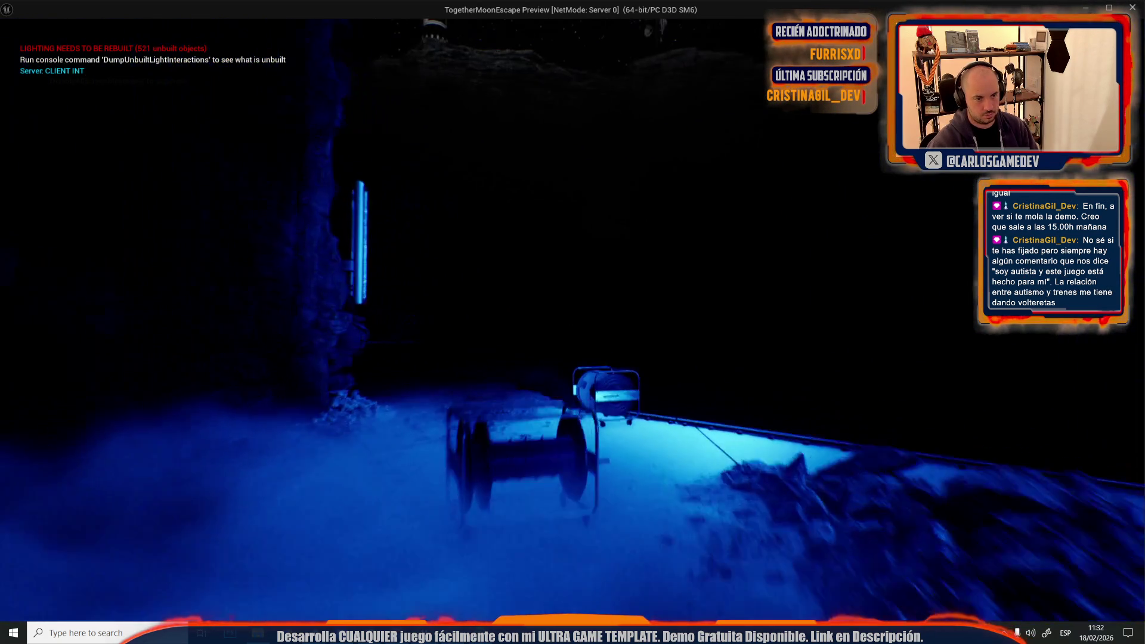
{"action": "key", "text": "w"}
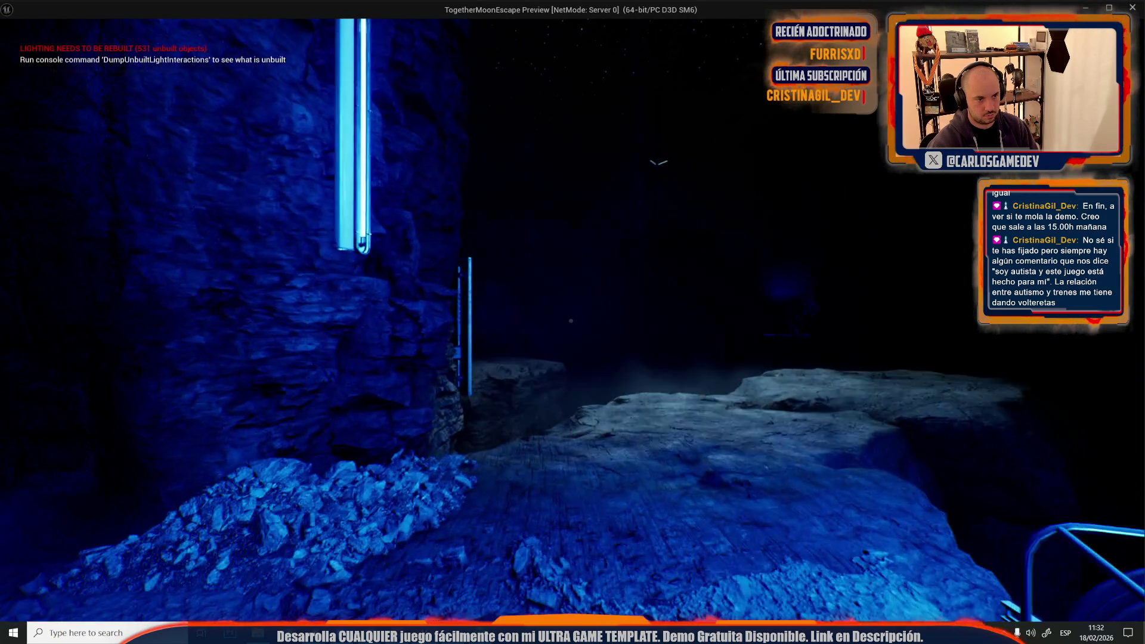
{"action": "key", "text": "Escape"}
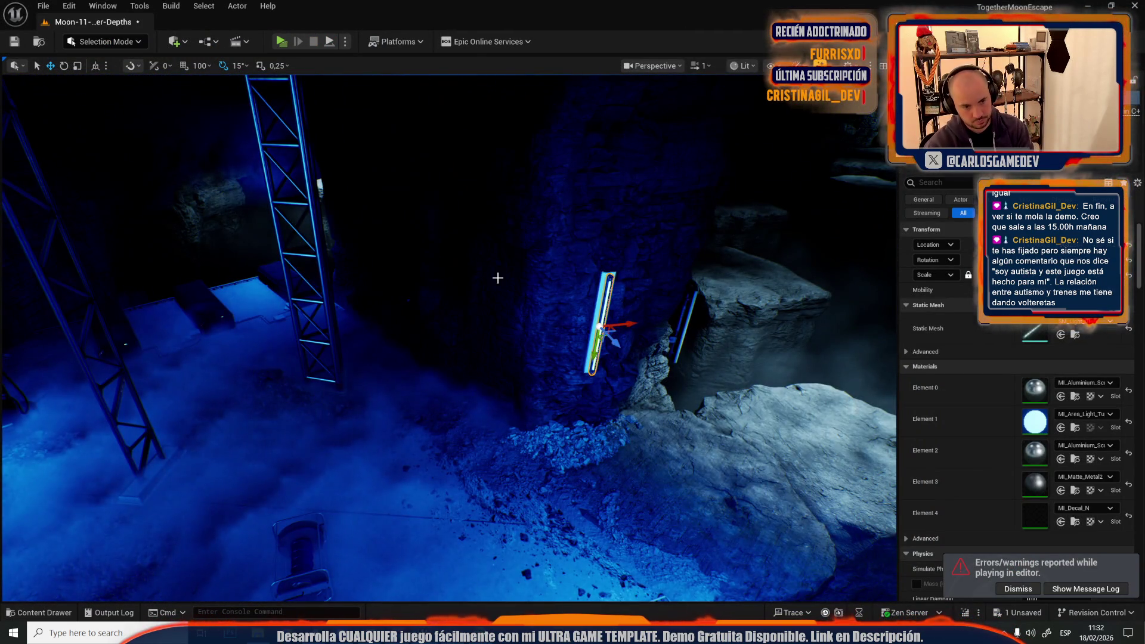
Step: Deselect the light tube and select the thin rail along the walkway edge
{"action": "left_click", "coordinate": [497, 278]}
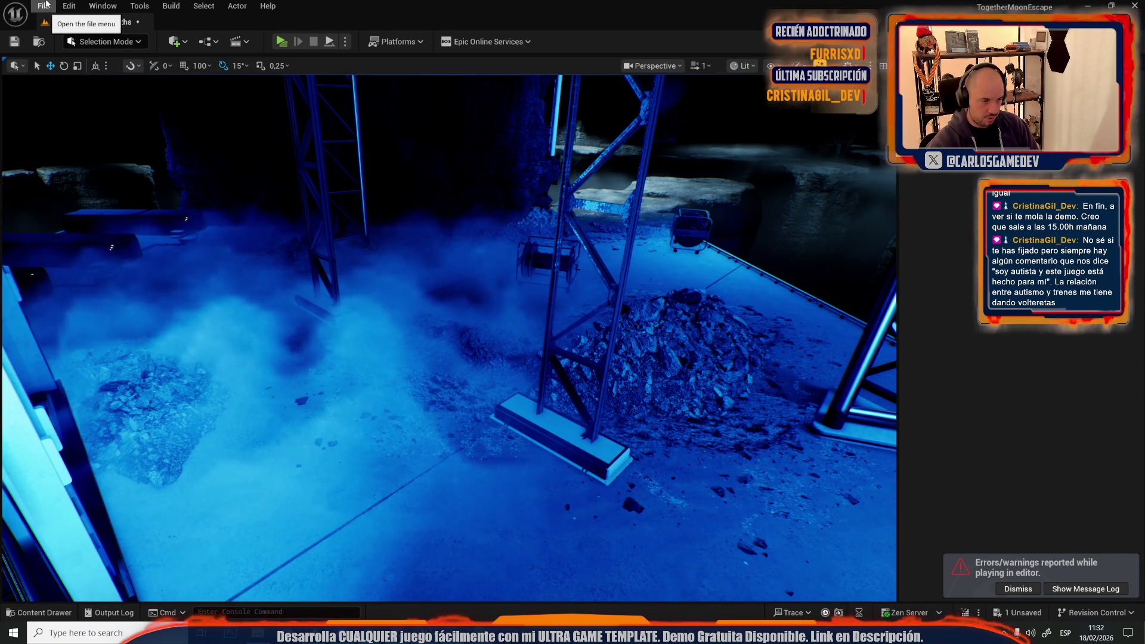
{"action": "left_click", "coordinate": [45, 4]}
{"action": "mouse_move", "coordinate": [68, 7]}
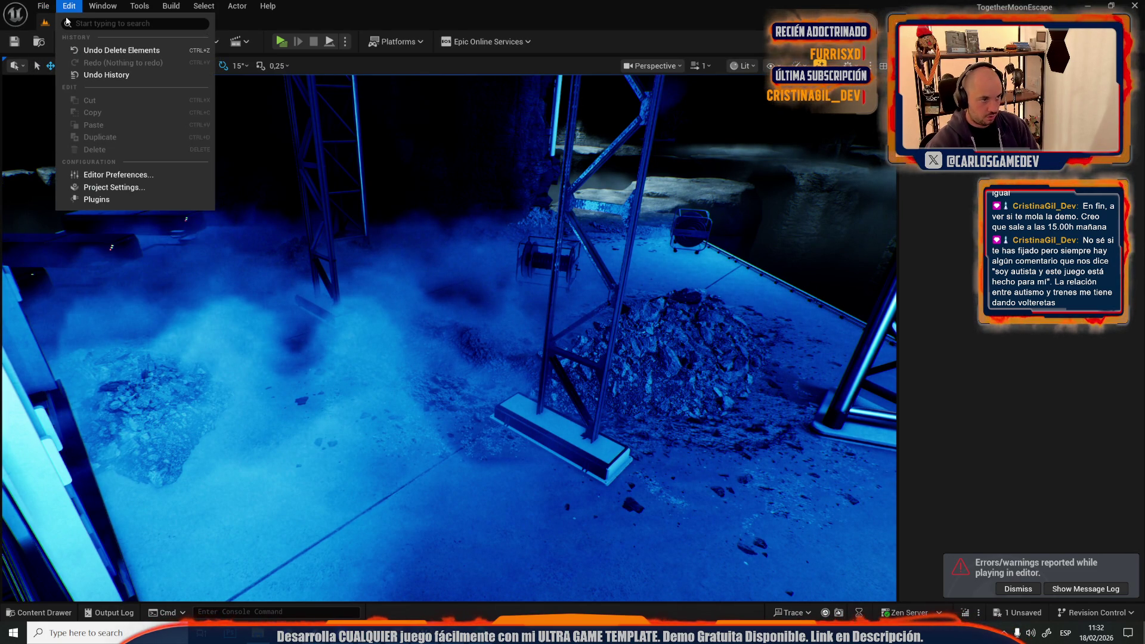
{"action": "left_click", "coordinate": [752, 265]}
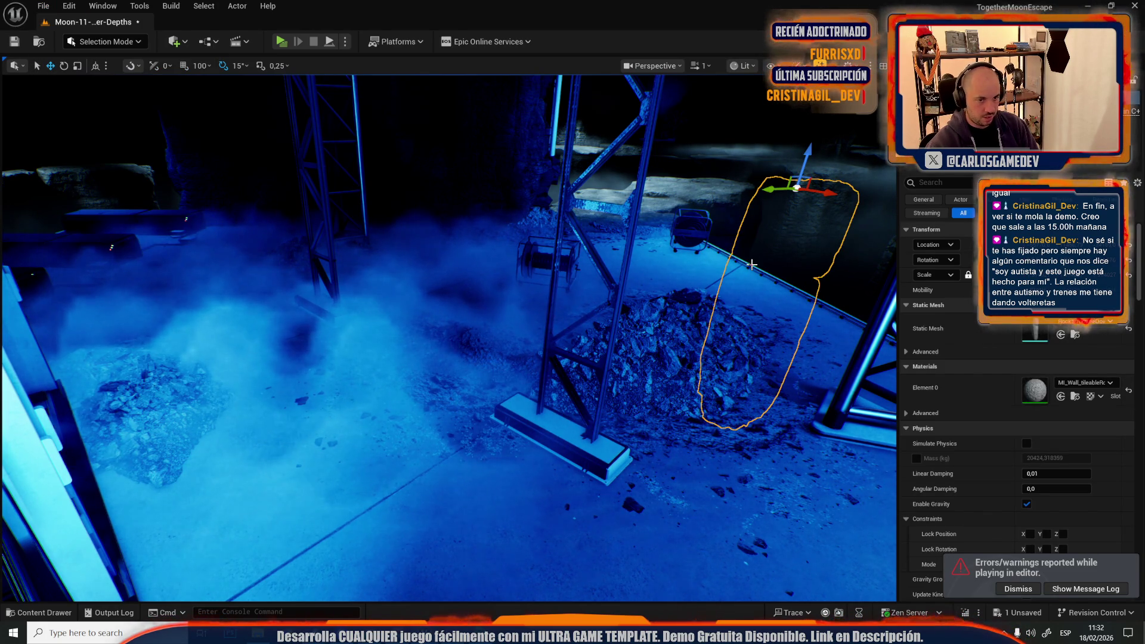
{"action": "left_click", "coordinate": [744, 264]}
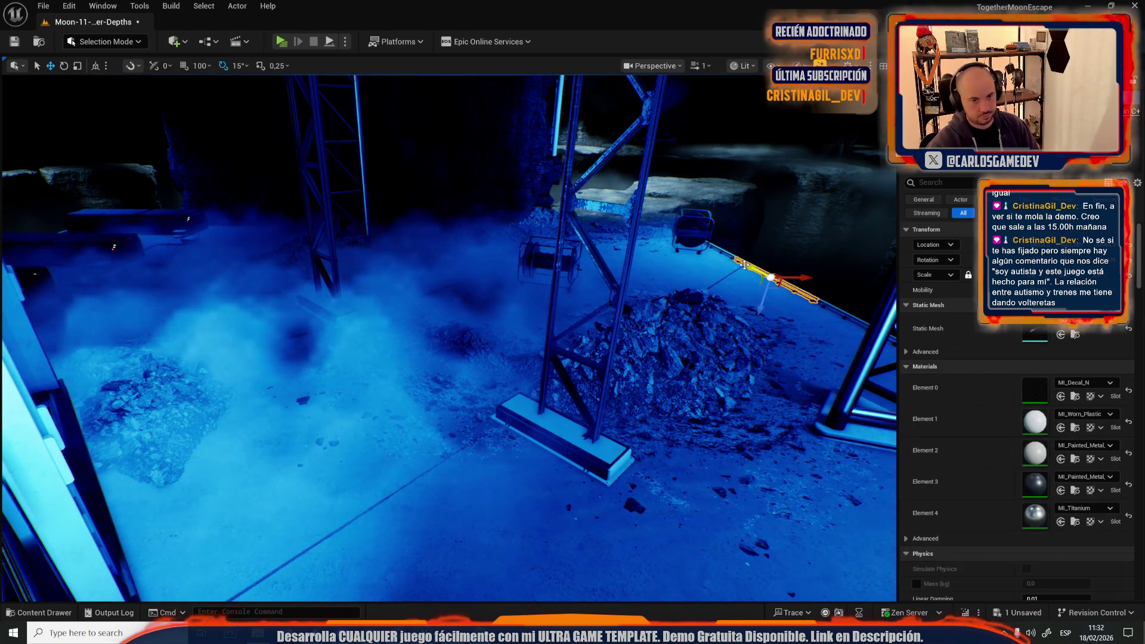
{"action": "left_click", "coordinate": [202, 6]}
{"action": "mouse_move", "coordinate": [286, 210]}
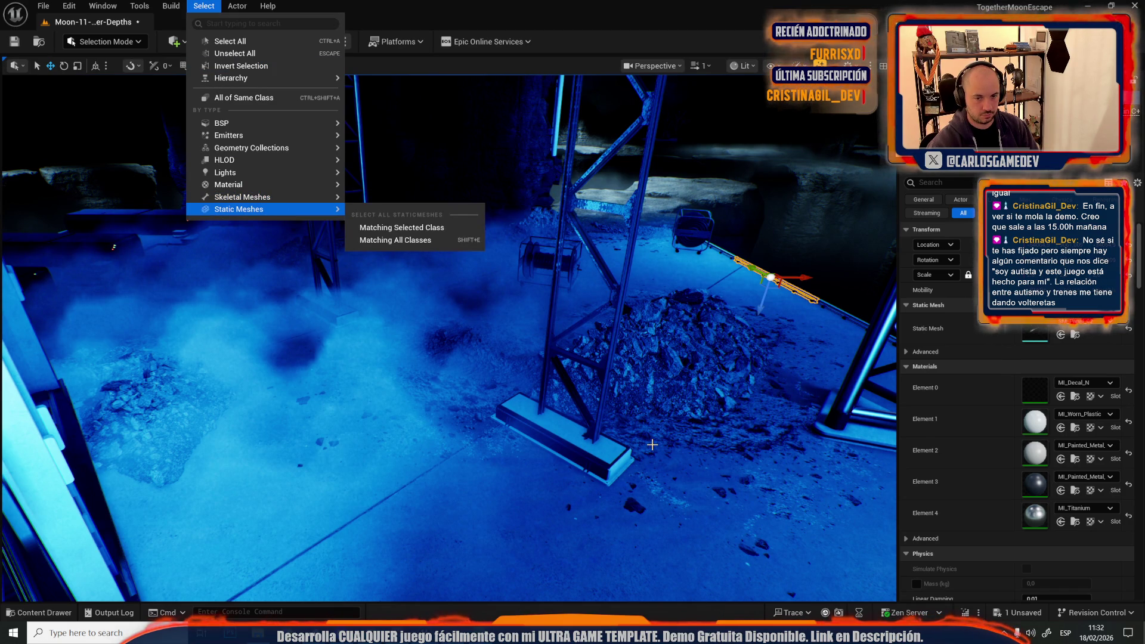
Step: Check the rail in Game View and open its static mesh in the mesh editor
{"action": "left_click_drag", "start_coordinate": [709, 331], "coordinate": [711, 332]}
{"action": "key", "text": "g"}
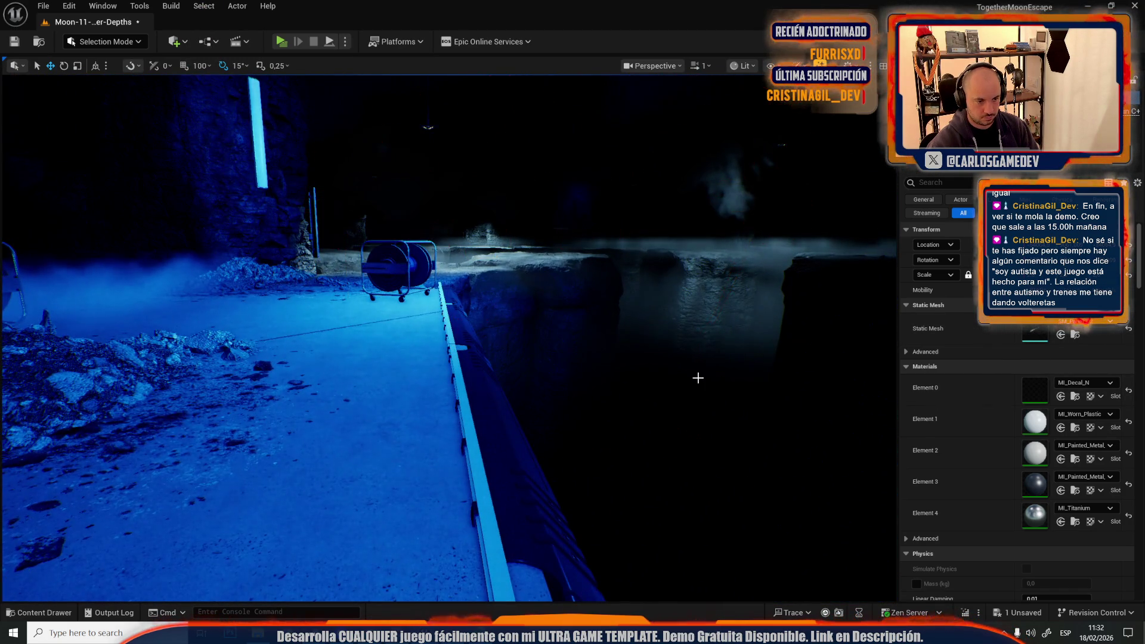
{"action": "left_click_drag", "start_coordinate": [698, 377], "coordinate": [669, 378]}
{"action": "key", "text": "g"}
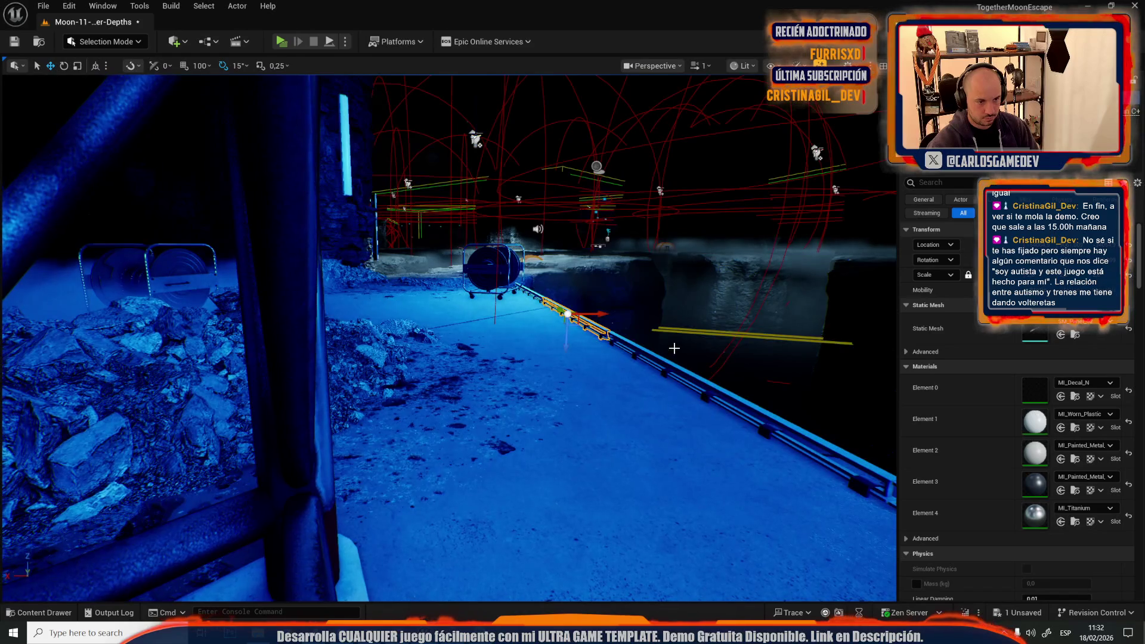
{"action": "double_click", "coordinate": [1035, 332]}
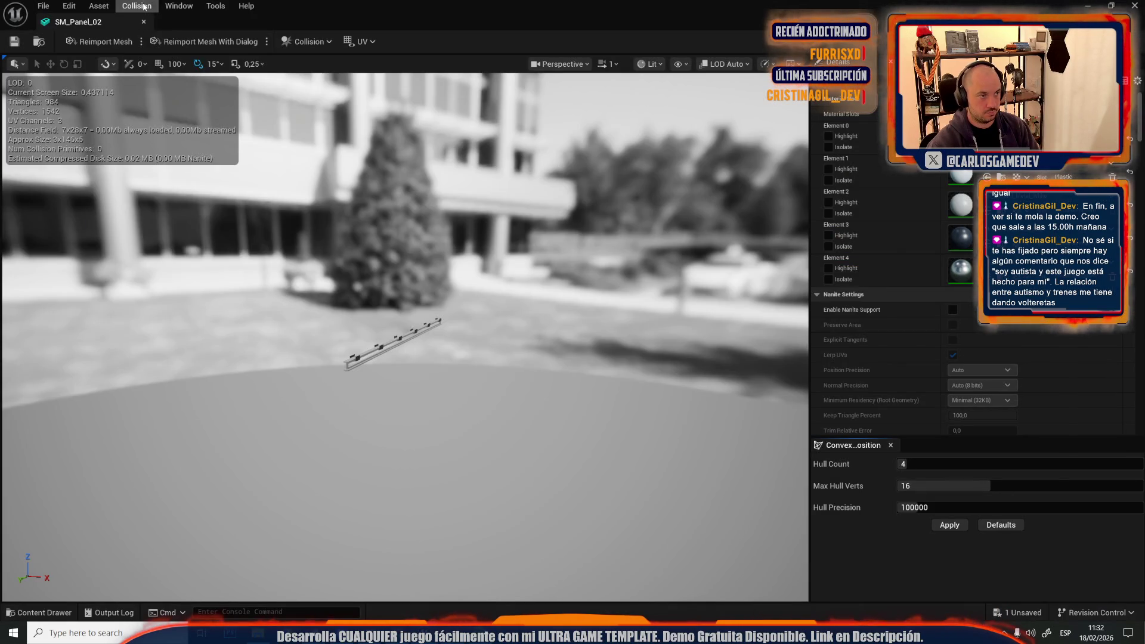
Step: Add a box simplified collision to SM_Panel_02, save it and close the mesh editor
{"action": "left_click", "coordinate": [138, 6]}
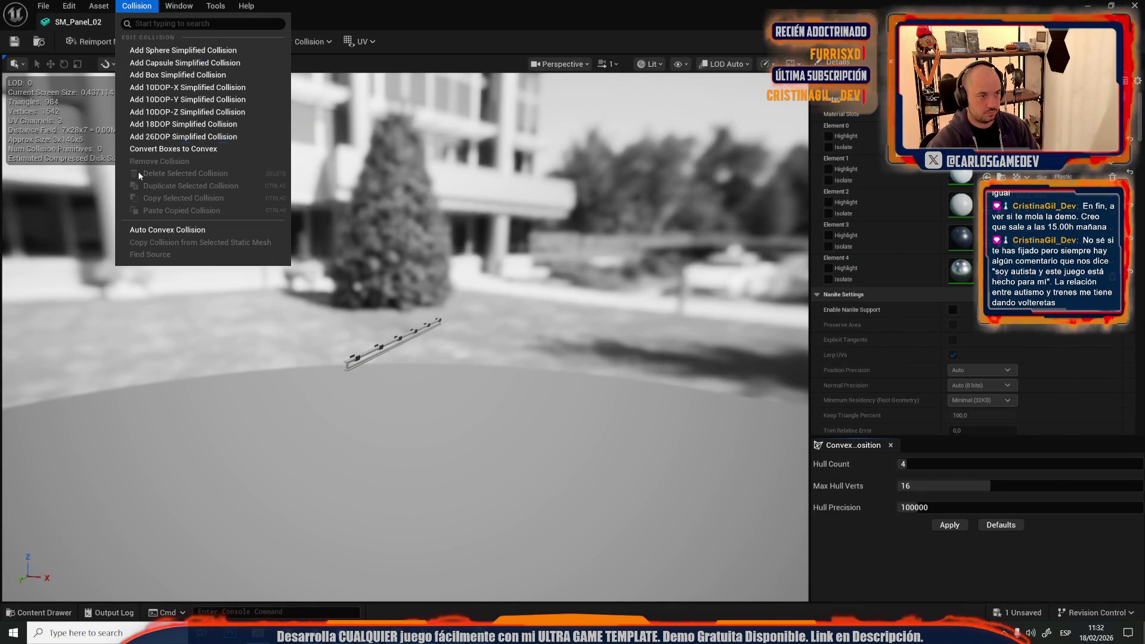
{"action": "left_click", "coordinate": [153, 77]}
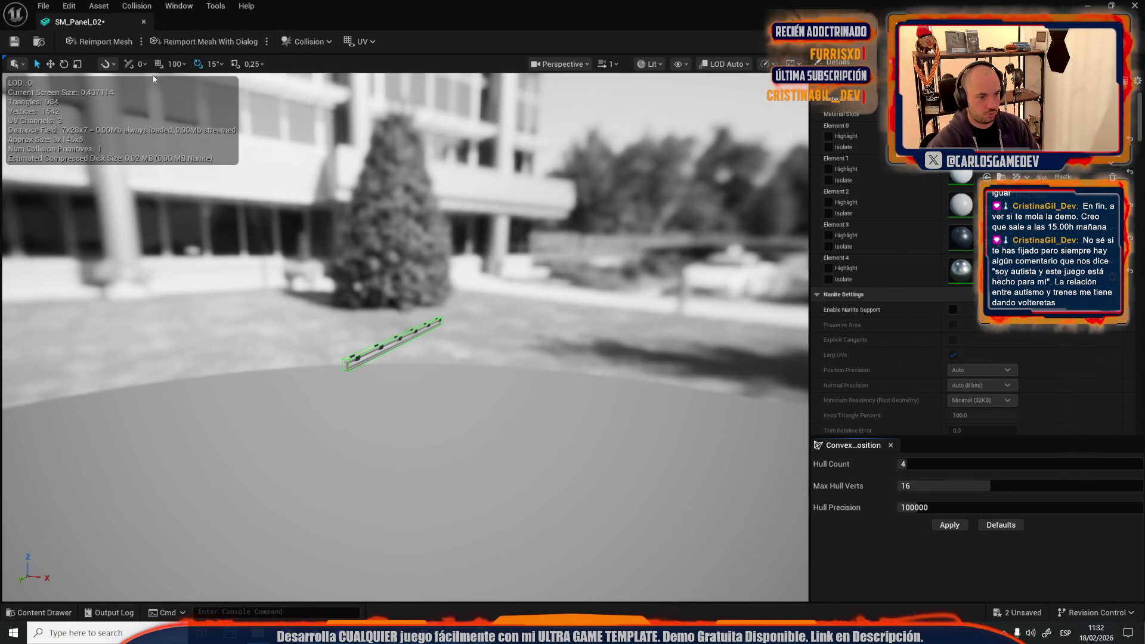
{"action": "left_click", "coordinate": [14, 41]}
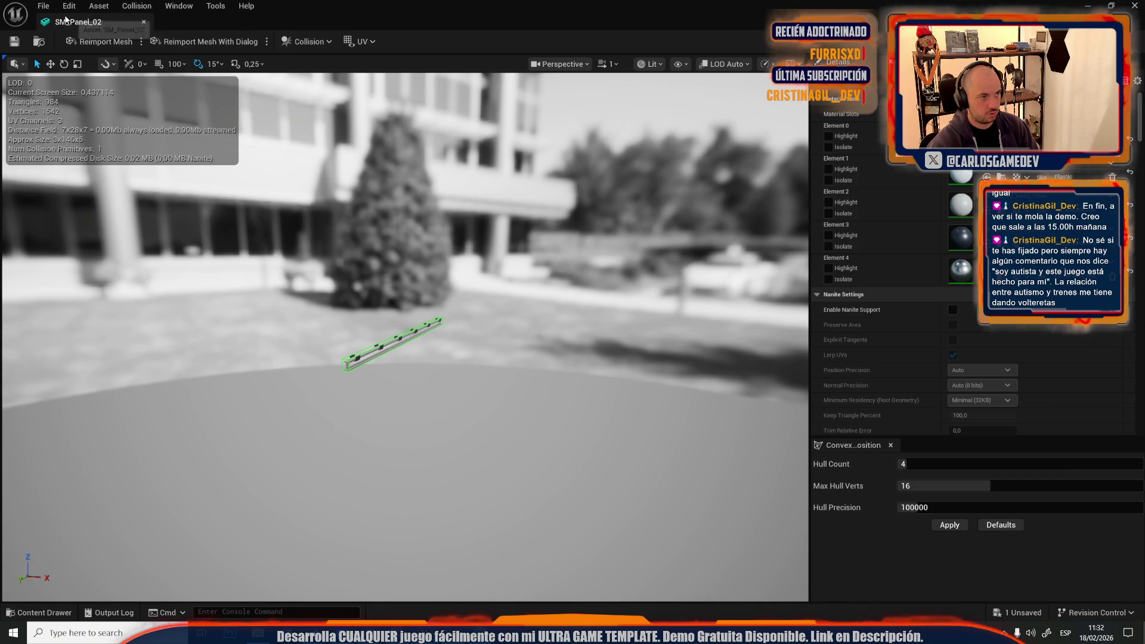
{"action": "left_click", "coordinate": [144, 21]}
Step: Select every static mesh in the level matching the selected rail's class
{"action": "left_click", "coordinate": [204, 6]}
{"action": "mouse_move", "coordinate": [281, 207]}
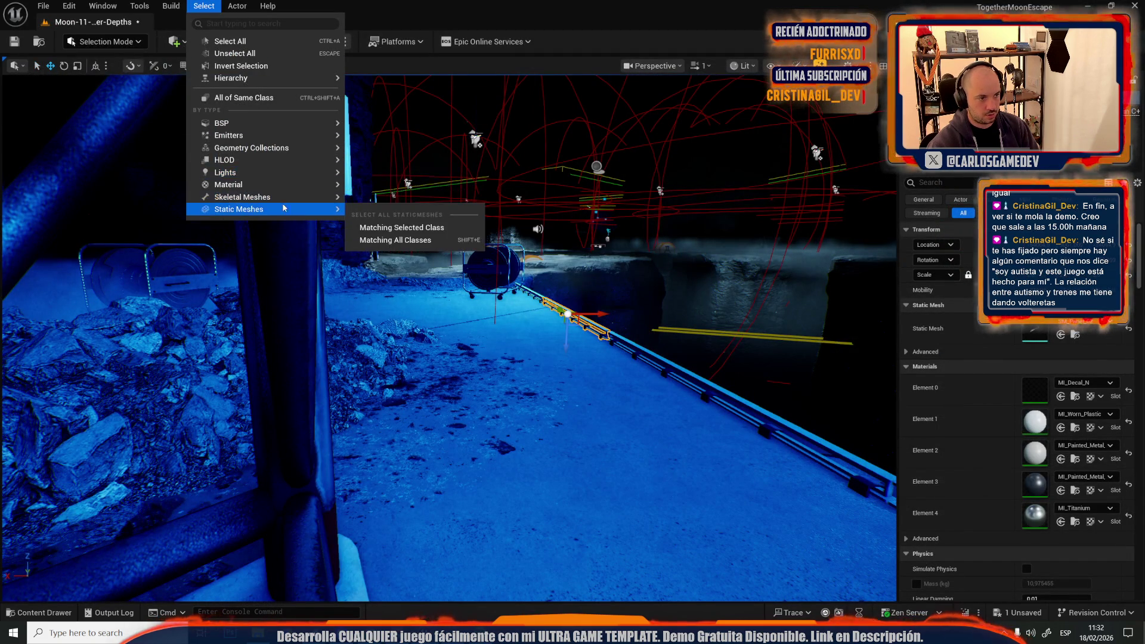
{"action": "left_click", "coordinate": [385, 229]}
{"action": "scroll", "coordinate": [962, 379], "scroll_direction": "down", "scroll_amount": 10}
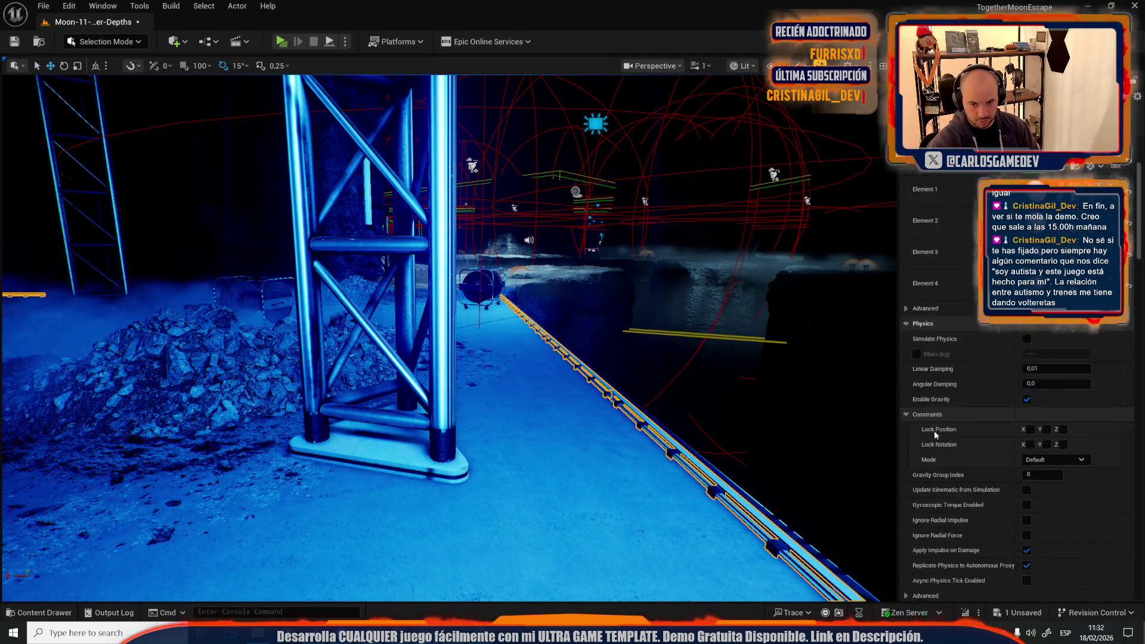
Step: Set the rails' Collision Presets to Custom, ignoring all channels and blocking only CoroPhys
{"action": "left_click", "coordinate": [1053, 324]}
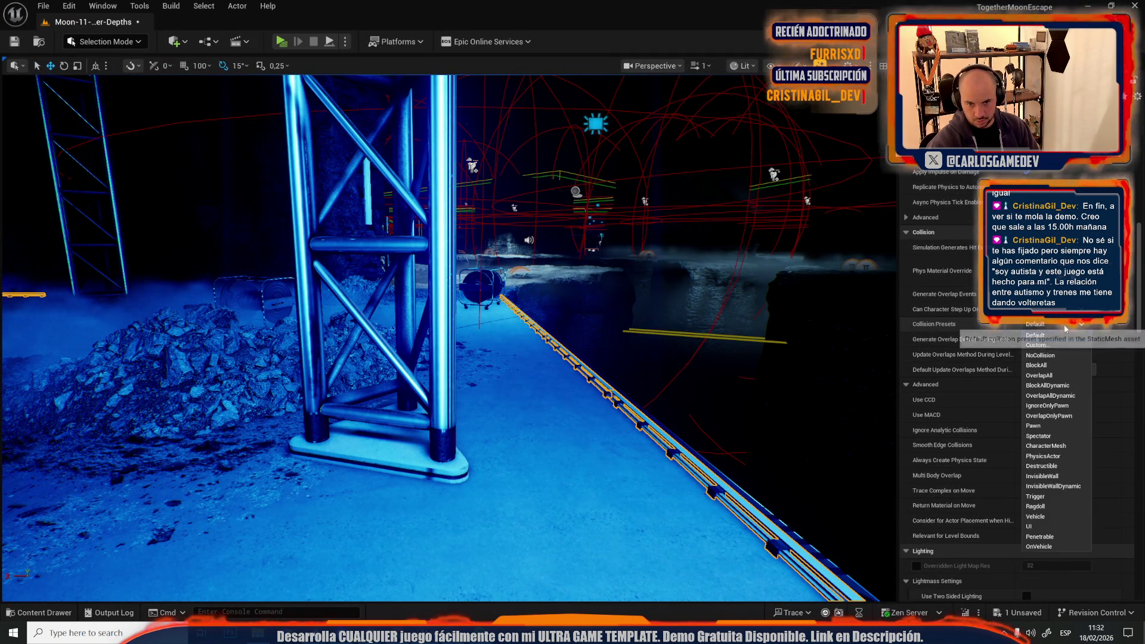
{"action": "left_click", "coordinate": [1050, 348]}
{"action": "left_click", "coordinate": [1027, 385]}
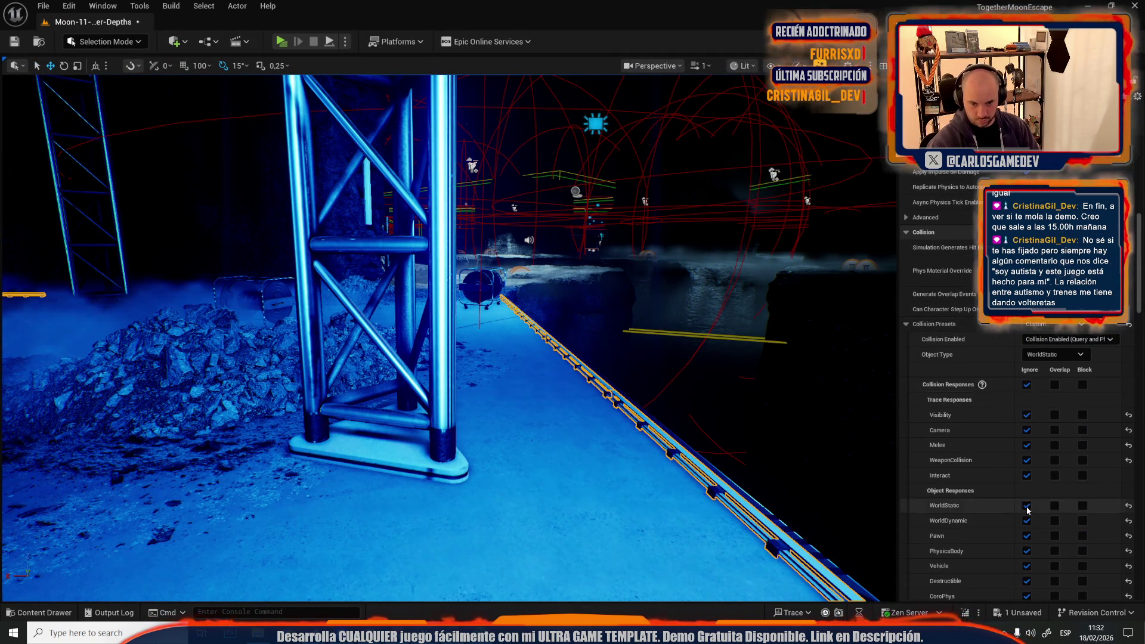
{"action": "scroll", "coordinate": [1068, 454], "scroll_direction": "down", "scroll_amount": 3}
{"action": "left_click", "coordinate": [1082, 489]}
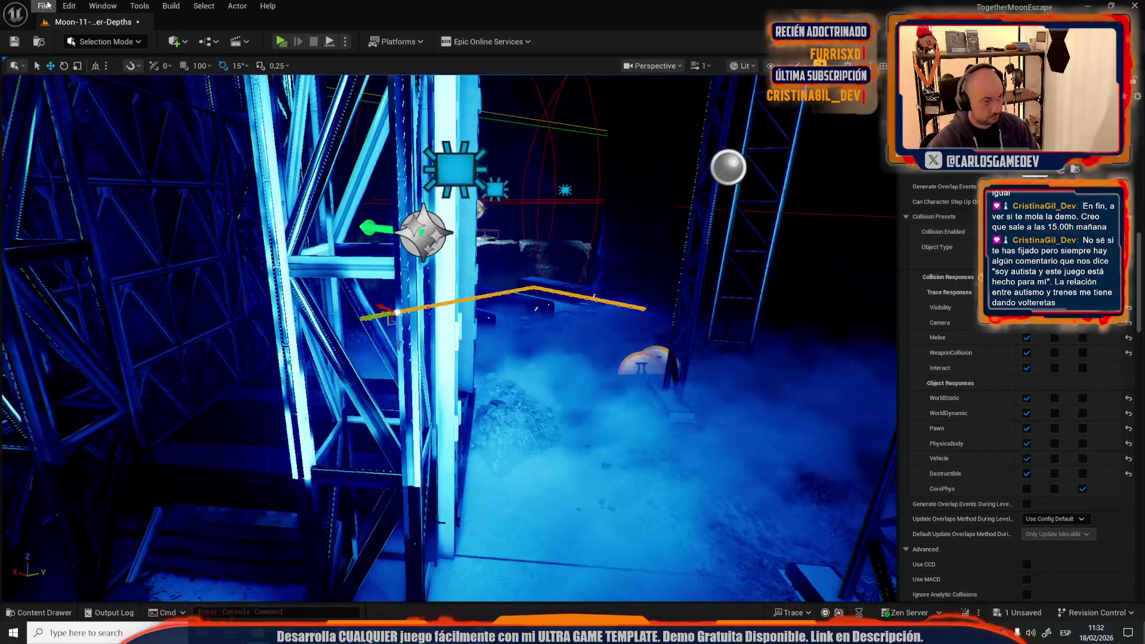
Step: Bring up the level list, dismiss it, and select the narrow edge rail
{"action": "left_click", "coordinate": [43, 6]}
{"action": "mouse_move", "coordinate": [91, 77]}
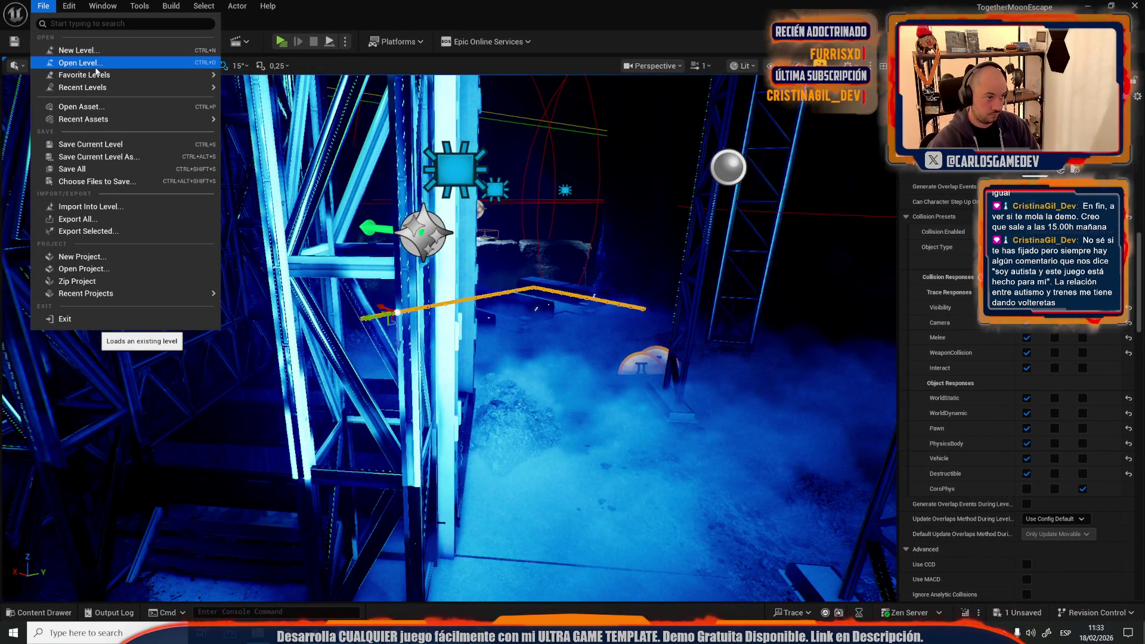
{"action": "left_click", "coordinate": [95, 67]}
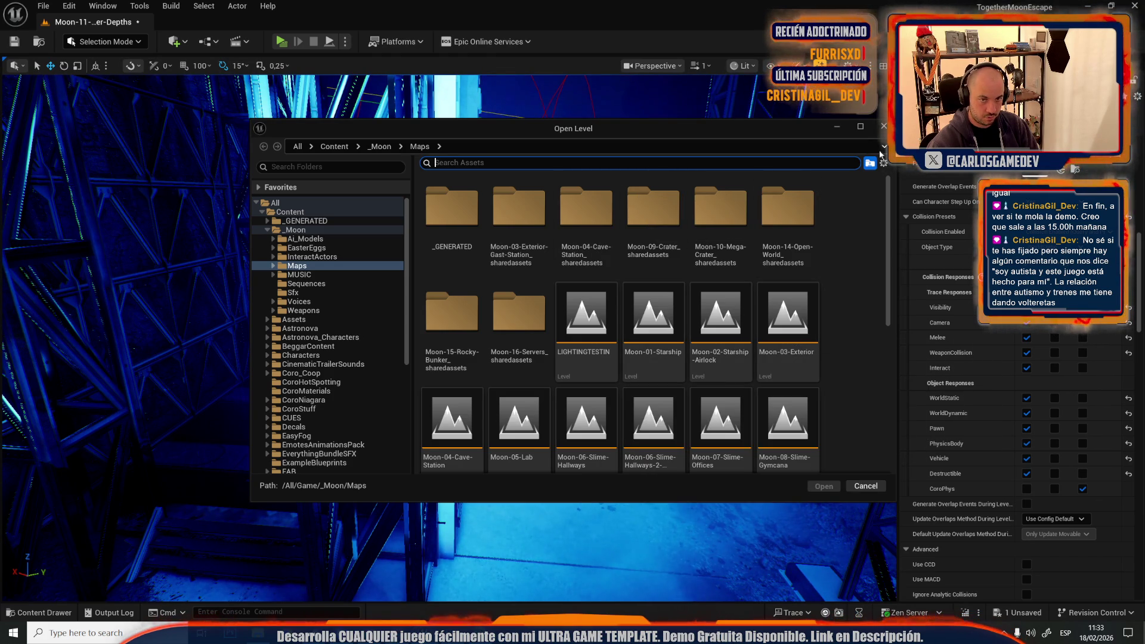
{"action": "left_click", "coordinate": [884, 127]}
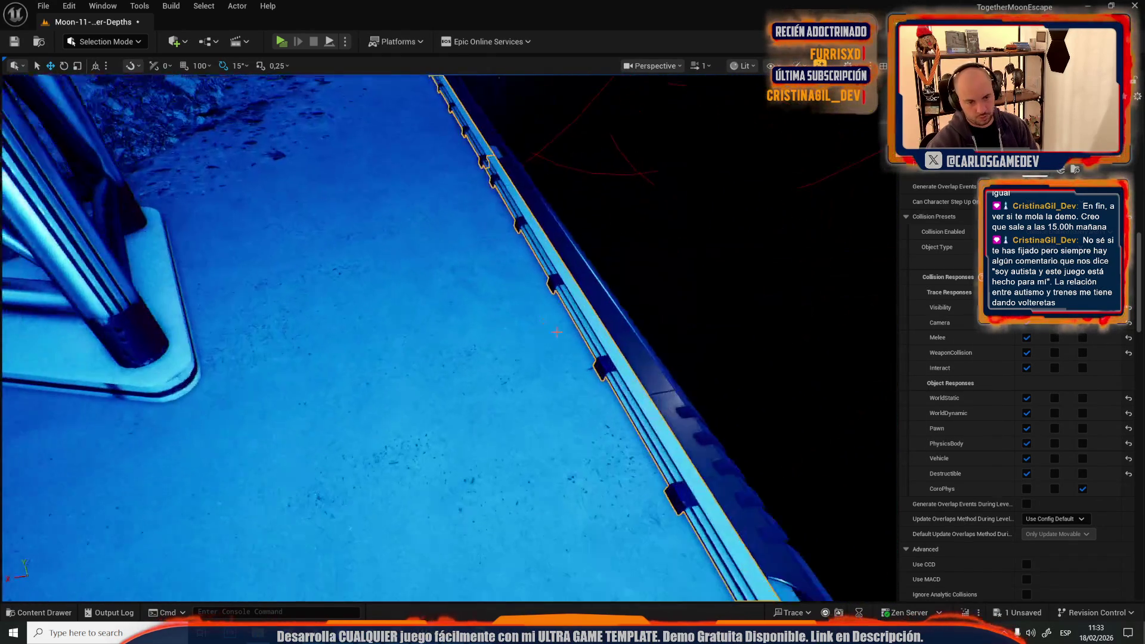
{"action": "left_click", "coordinate": [577, 265]}
{"action": "left_click", "coordinate": [585, 302]}
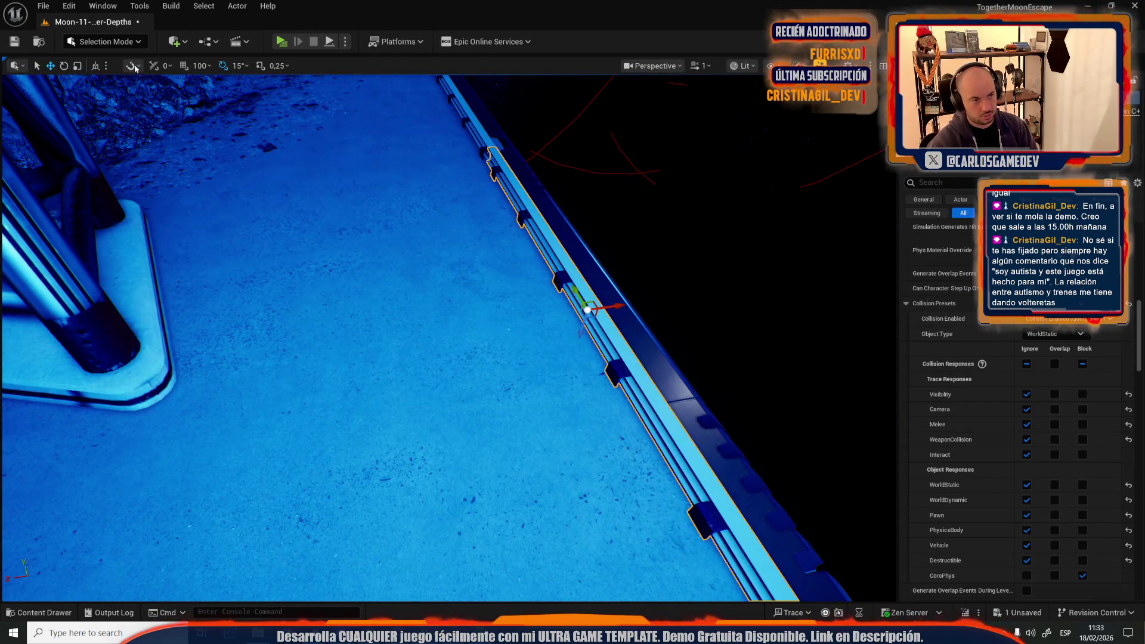
Step: Open Moon-09-Crater, saving Moon-11-Crater-Depths via Save Selected first
{"action": "left_click", "coordinate": [51, 5]}
{"action": "mouse_move", "coordinate": [179, 87]}
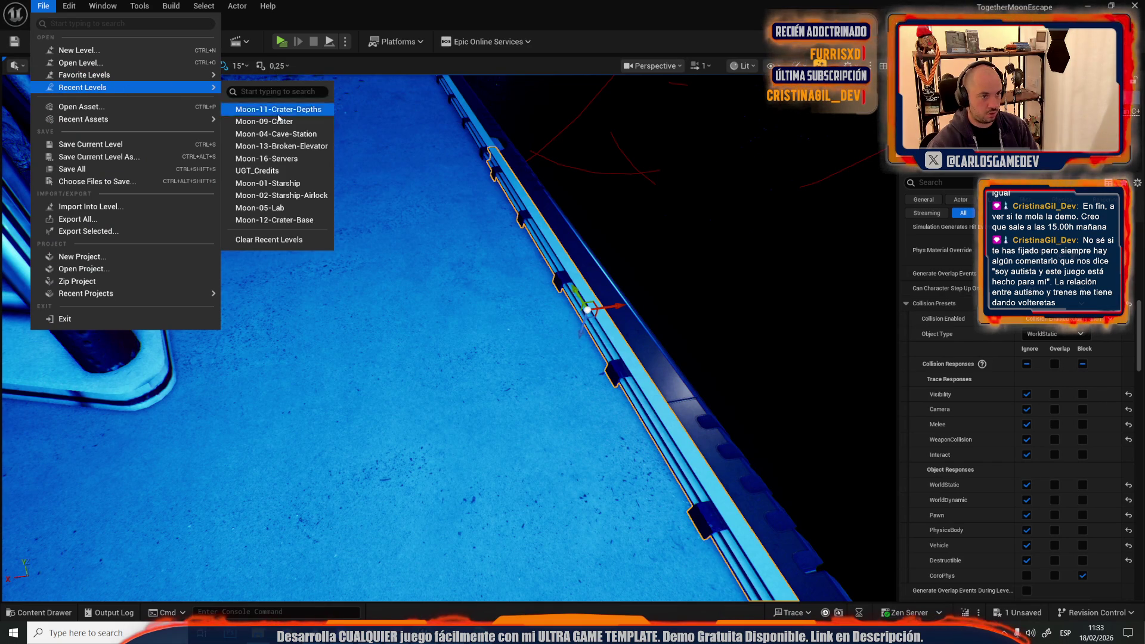
{"action": "left_click", "coordinate": [94, 68]}
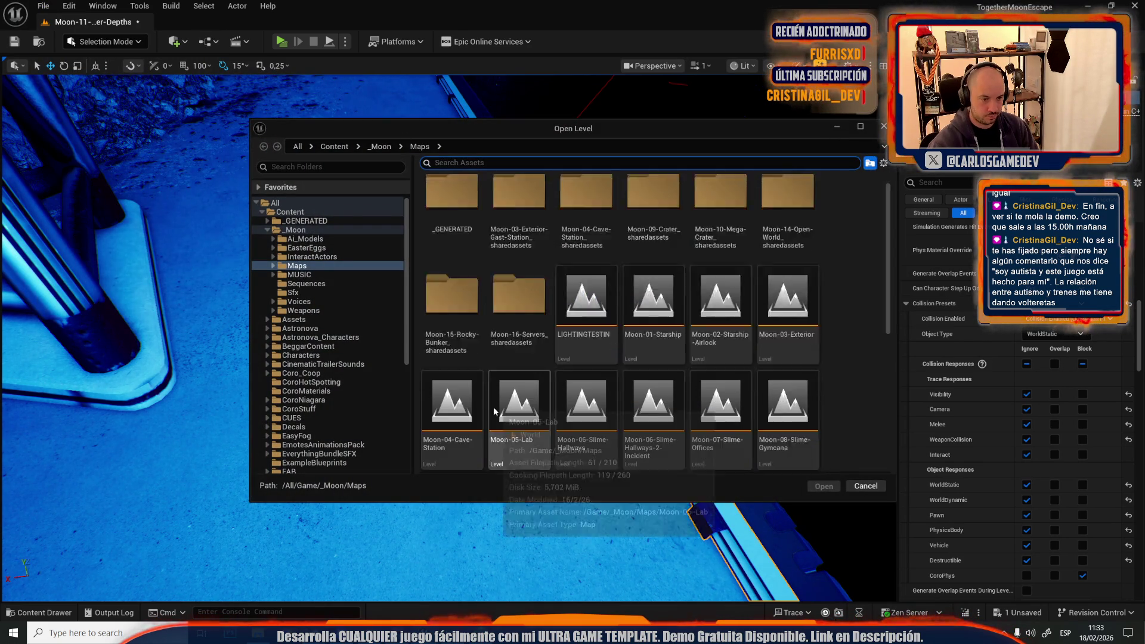
{"action": "double_click", "coordinate": [452, 322]}
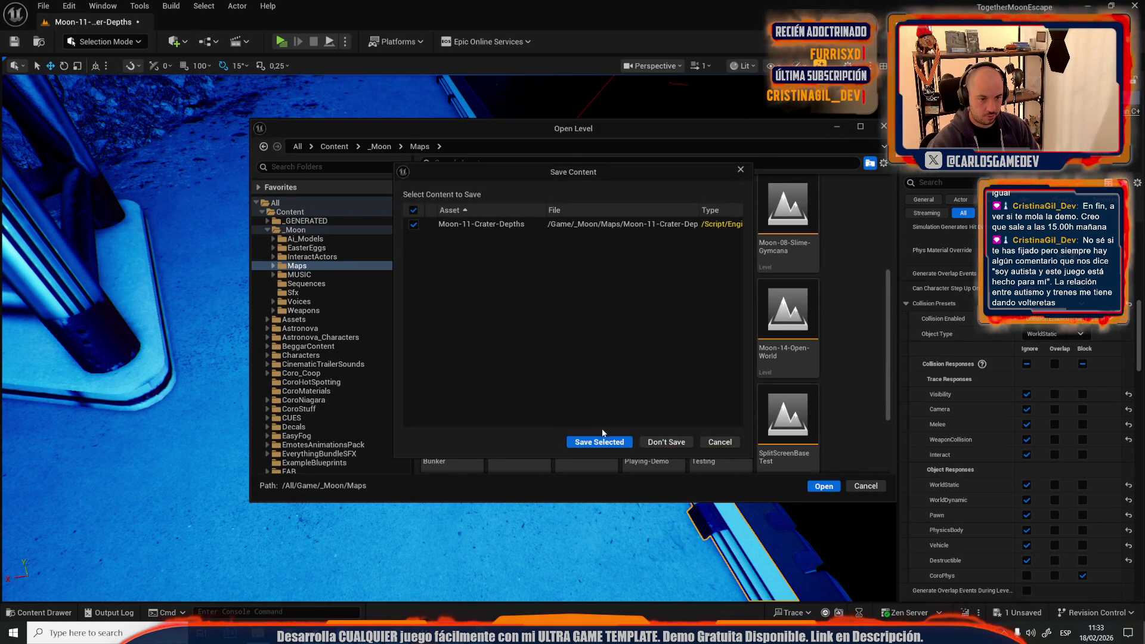
{"action": "left_click", "coordinate": [590, 444]}
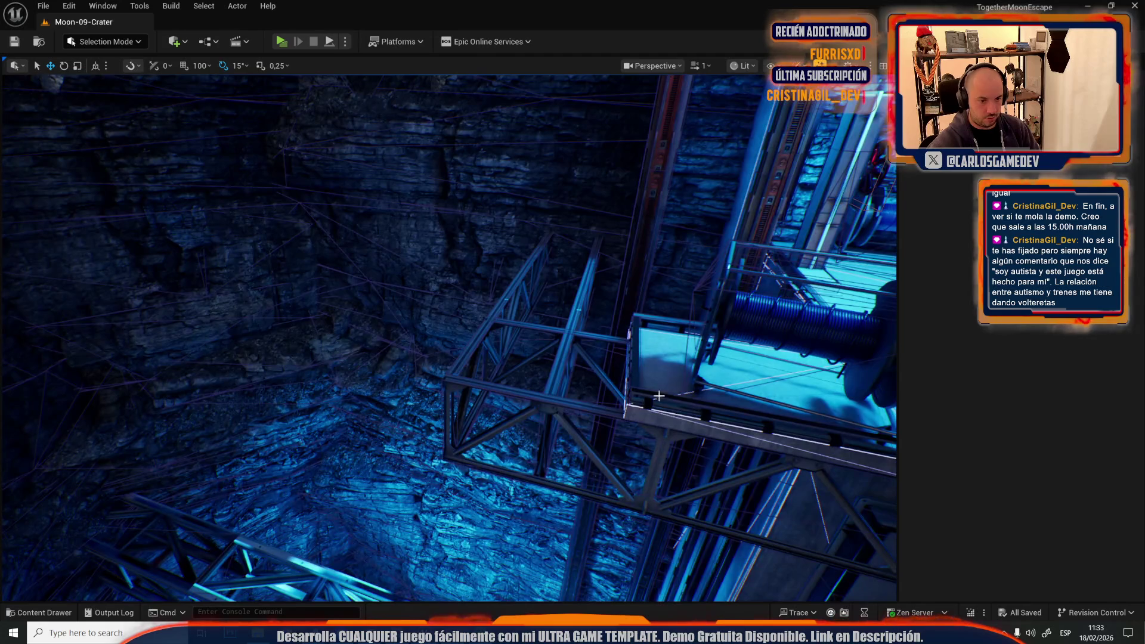
Step: Select the platform rail and its matching rail meshes in Moon-09-Crater
{"action": "left_click", "coordinate": [704, 418]}
{"action": "left_click", "coordinate": [238, 6]}
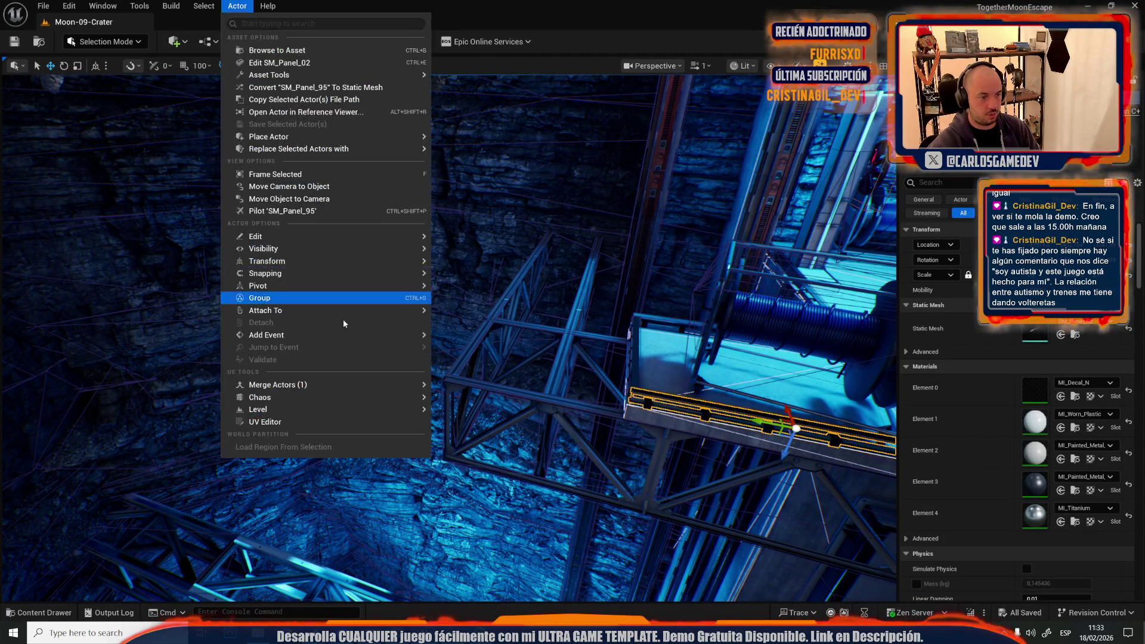
{"action": "mouse_move", "coordinate": [204, 6]}
{"action": "mouse_move", "coordinate": [286, 209]}
{"action": "left_click", "coordinate": [427, 228]}
Step: Switch the rails' Collision Presets to Custom... with CoroPhys set to block
{"action": "scroll", "coordinate": [1000, 388], "scroll_direction": "down", "scroll_amount": 10}
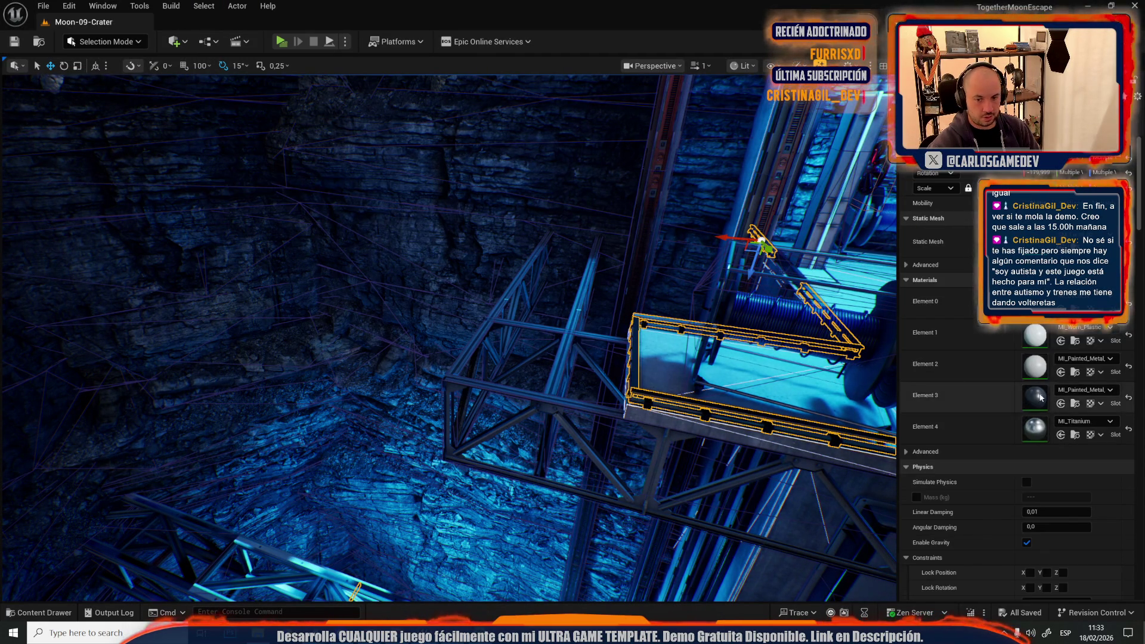
{"action": "scroll", "coordinate": [1088, 405], "scroll_direction": "down", "scroll_amount": 3}
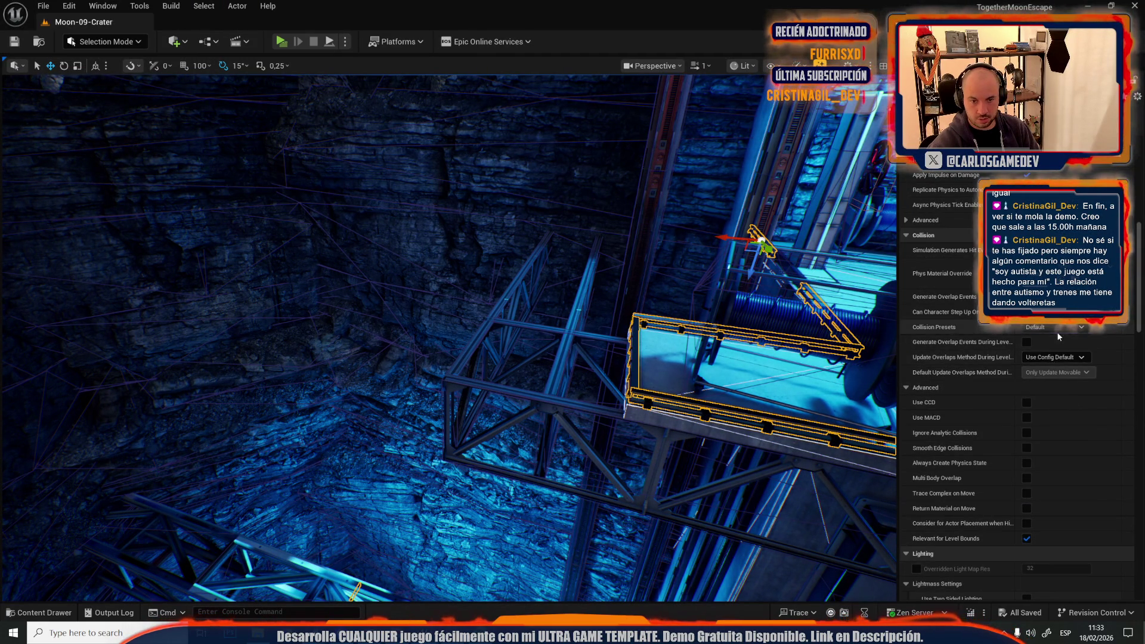
{"action": "left_click", "coordinate": [1056, 328]}
{"action": "left_click", "coordinate": [1041, 348]}
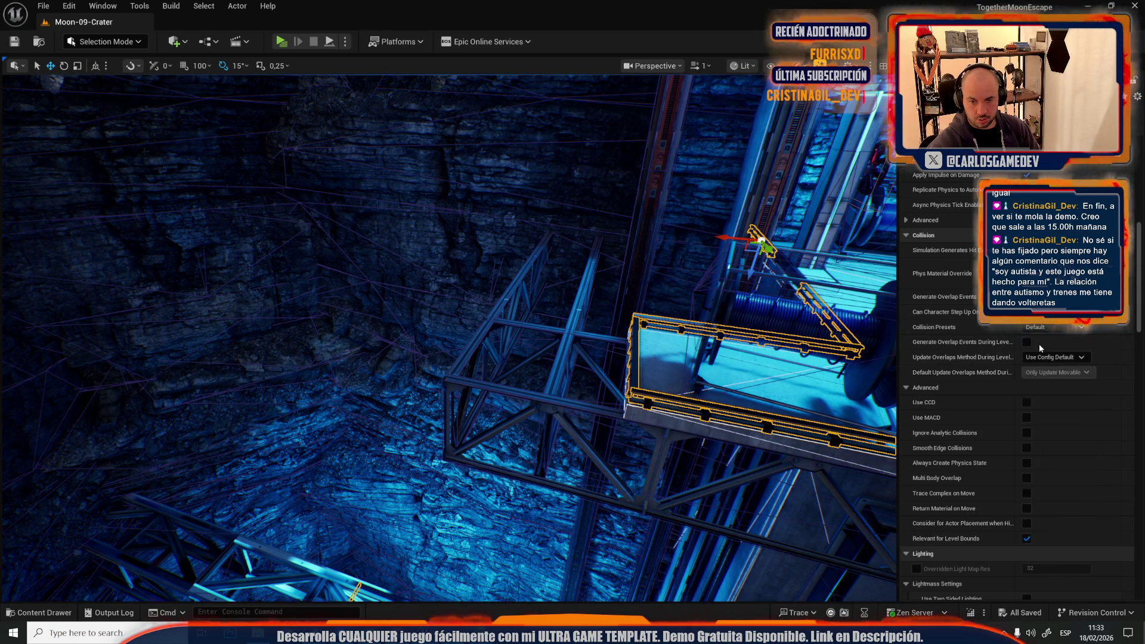
{"action": "scroll", "coordinate": [1041, 467], "scroll_direction": "down", "scroll_amount": 3}
{"action": "scroll", "coordinate": [1040, 466], "scroll_direction": "down", "scroll_amount": 1}
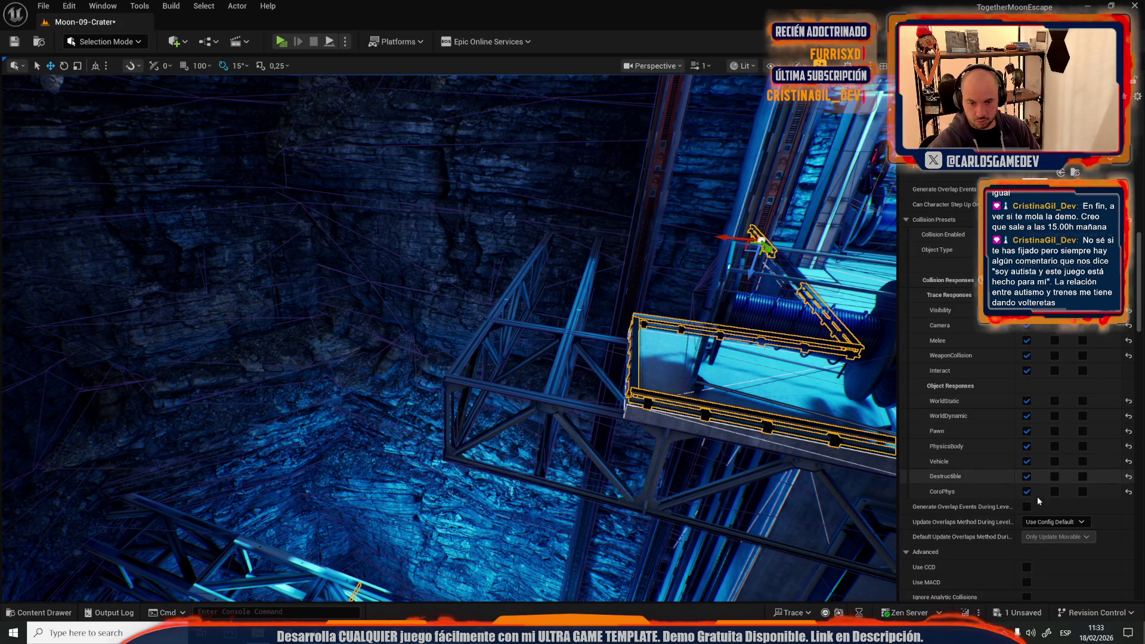
{"action": "scroll", "coordinate": [657, 274], "scroll_direction": "up", "scroll_amount": 5}
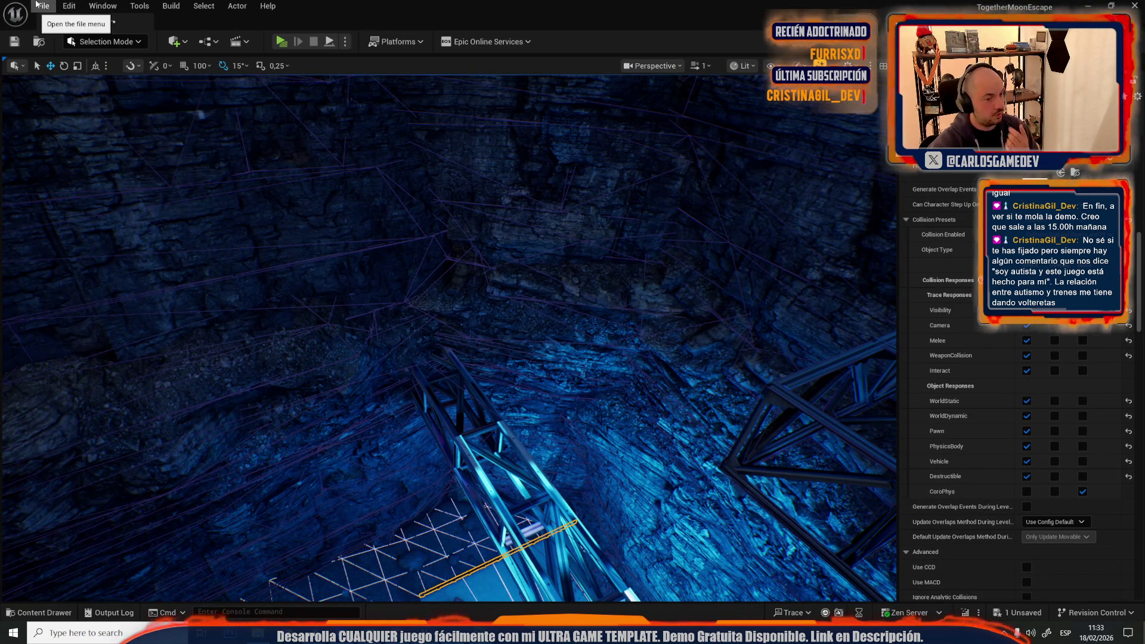
Step: Open the Moon-10-Mega-Crater level via File > Open Level, saving Moon-09-Crater first
{"action": "left_click_drag", "start_coordinate": [418, 299], "coordinate": [442, 280]}
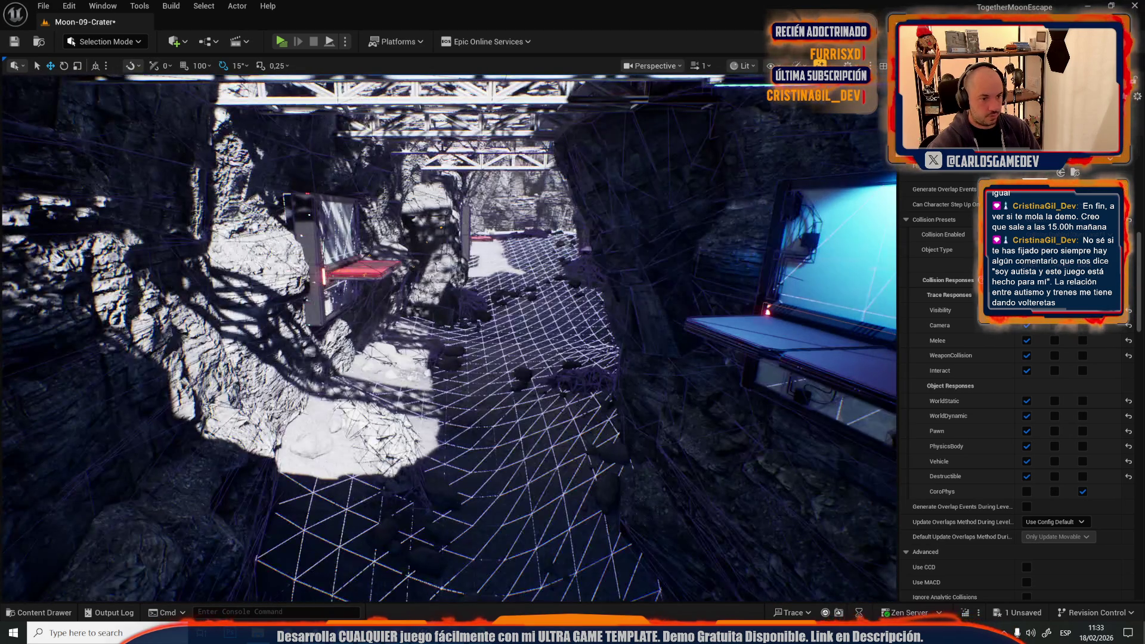
{"action": "left_click", "coordinate": [44, 6]}
{"action": "left_click", "coordinate": [65, 62]}
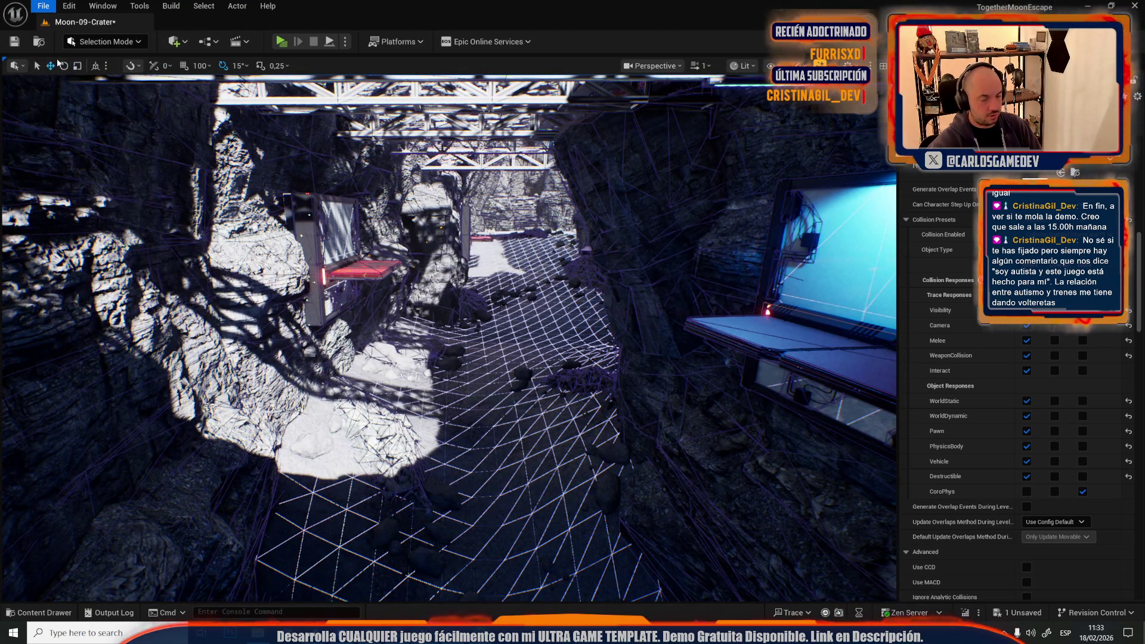
{"action": "scroll", "coordinate": [654, 342], "scroll_direction": "down", "scroll_amount": 3}
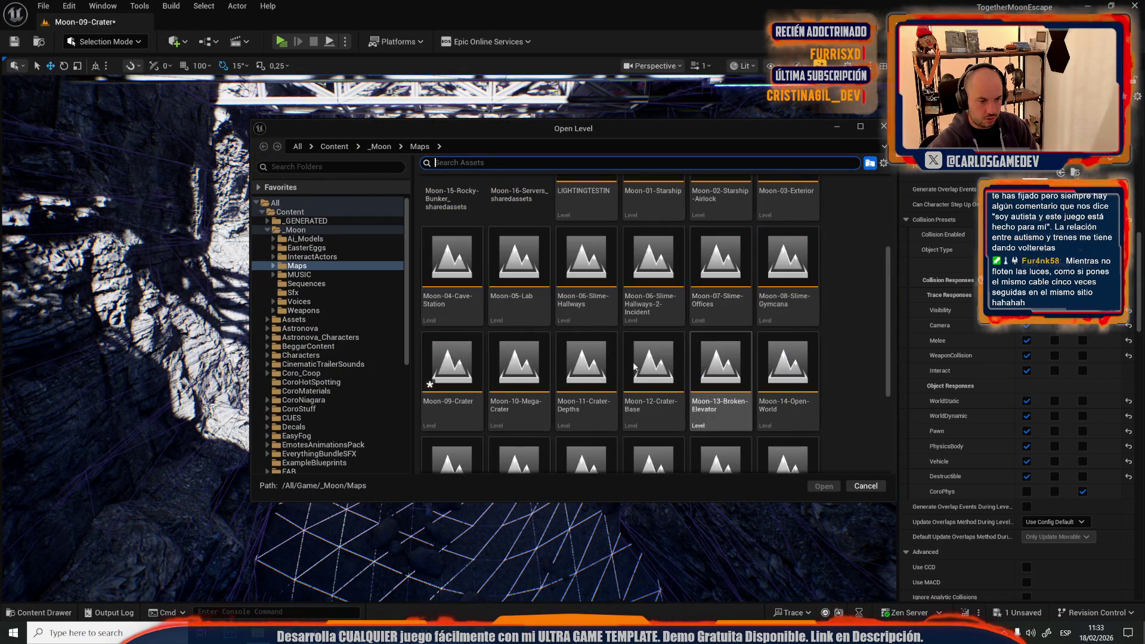
{"action": "left_click", "coordinate": [508, 374]}
{"action": "left_click", "coordinate": [611, 448]}
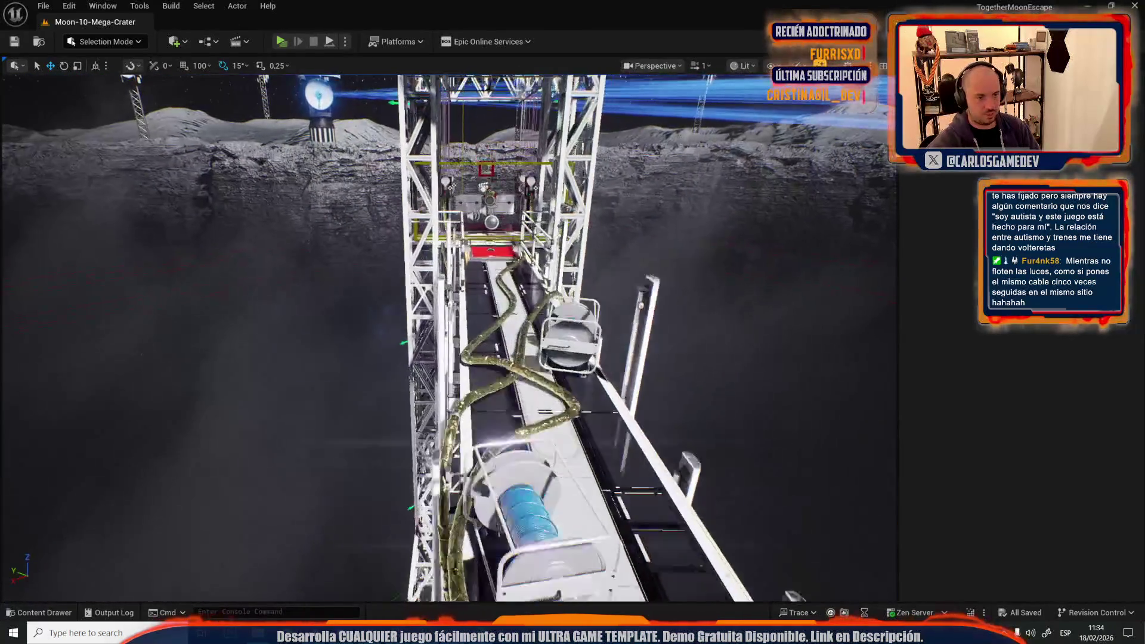
Step: Paste a copy of the long pole and rotate it to lie flat along the rail
{"action": "scroll", "coordinate": [448, 338], "scroll_direction": "up", "scroll_amount": 1}
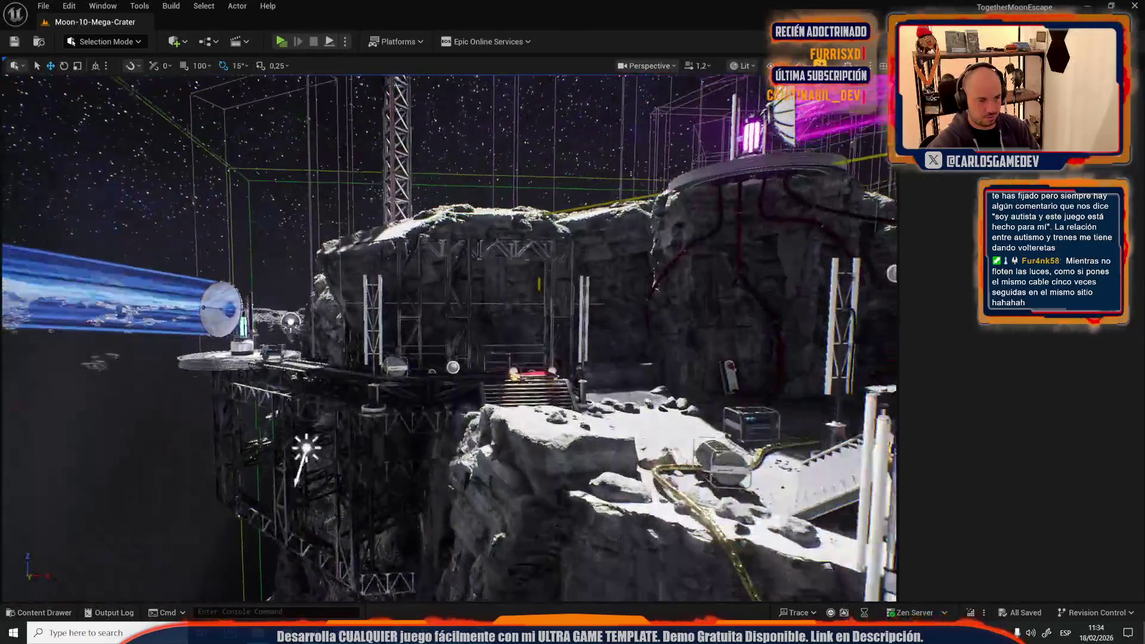
{"action": "scroll", "coordinate": [449, 338], "scroll_direction": "down", "scroll_amount": 1}
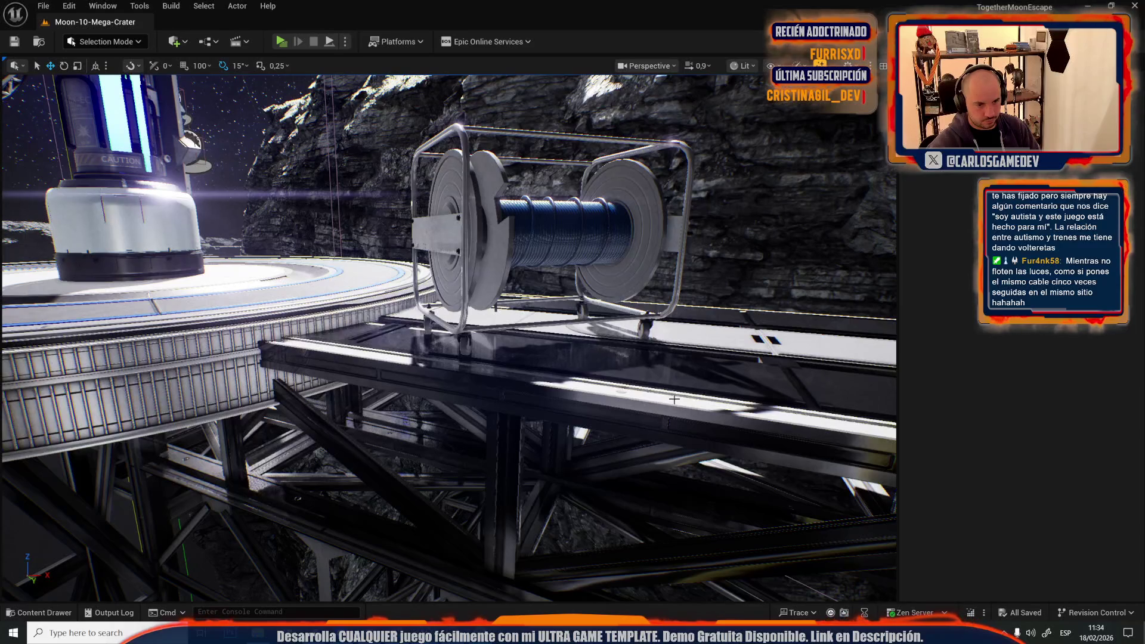
{"action": "key", "text": "ctrl+z"}
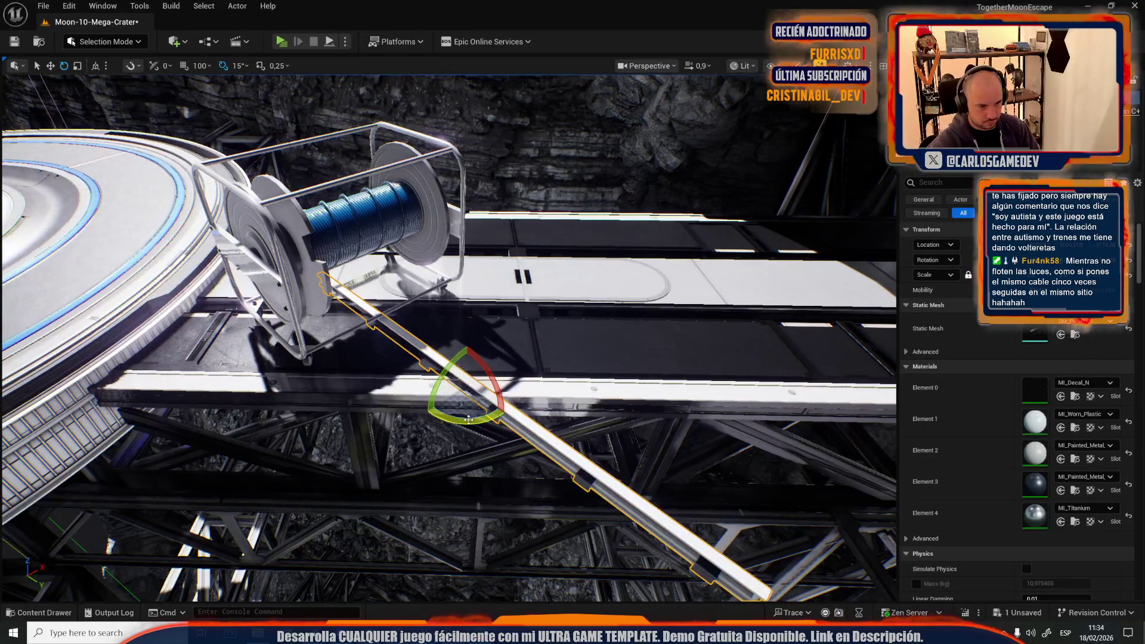
{"action": "left_click_drag", "start_coordinate": [469, 420], "coordinate": [495, 411]}
{"action": "scroll", "coordinate": [469, 419], "scroll_direction": "down", "scroll_amount": 2}
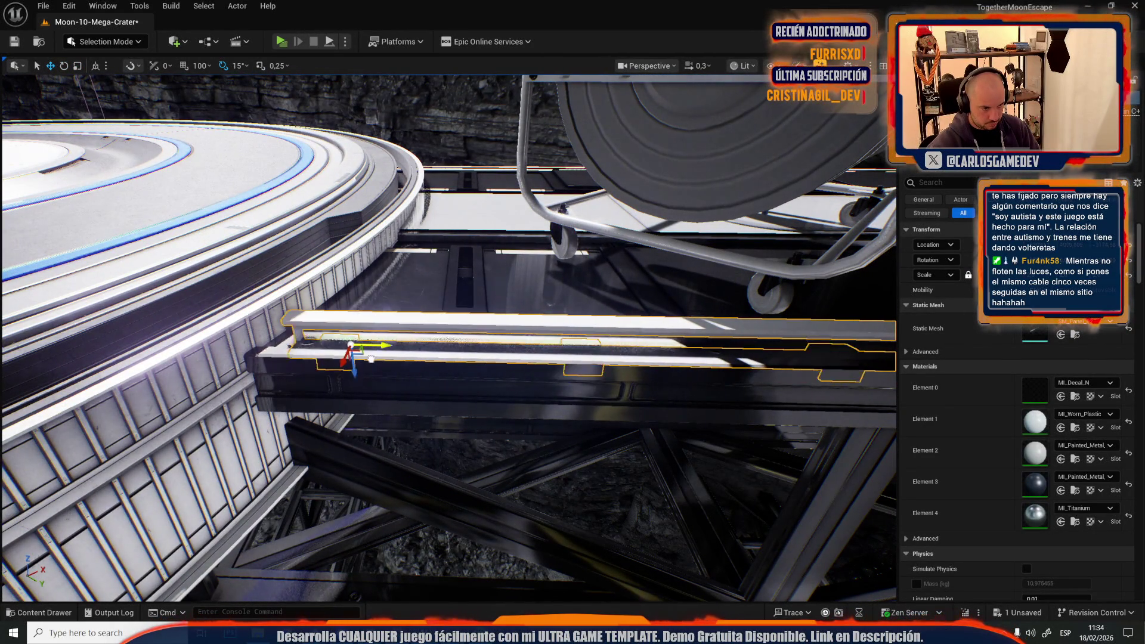
{"action": "scroll", "coordinate": [371, 362], "scroll_direction": "up", "scroll_amount": 1}
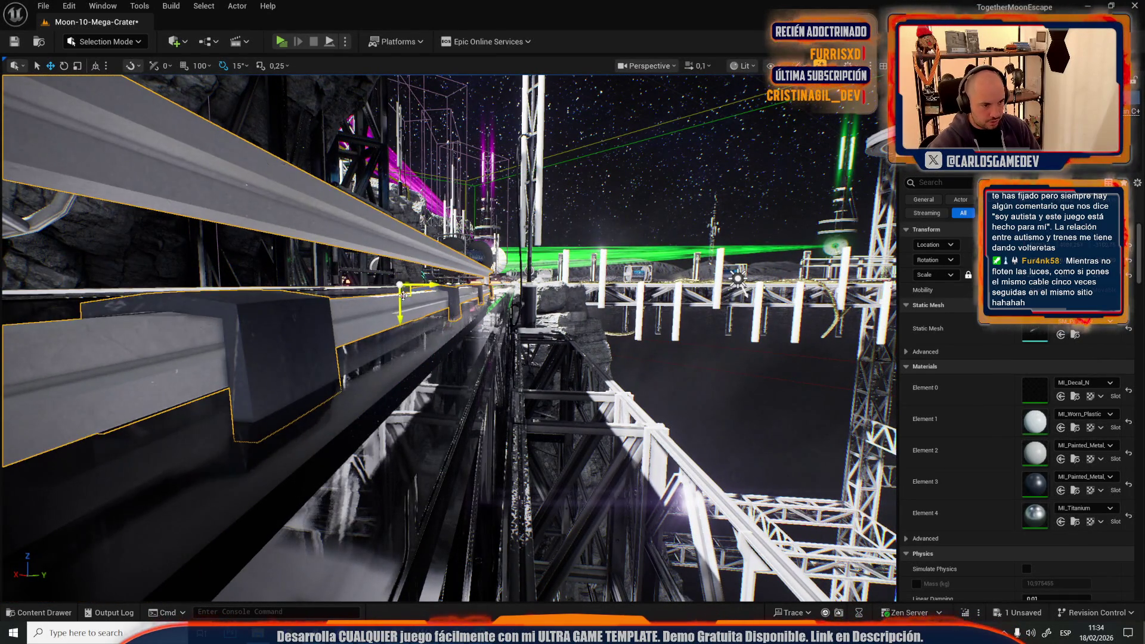
{"action": "key", "text": "ctrl+z"}
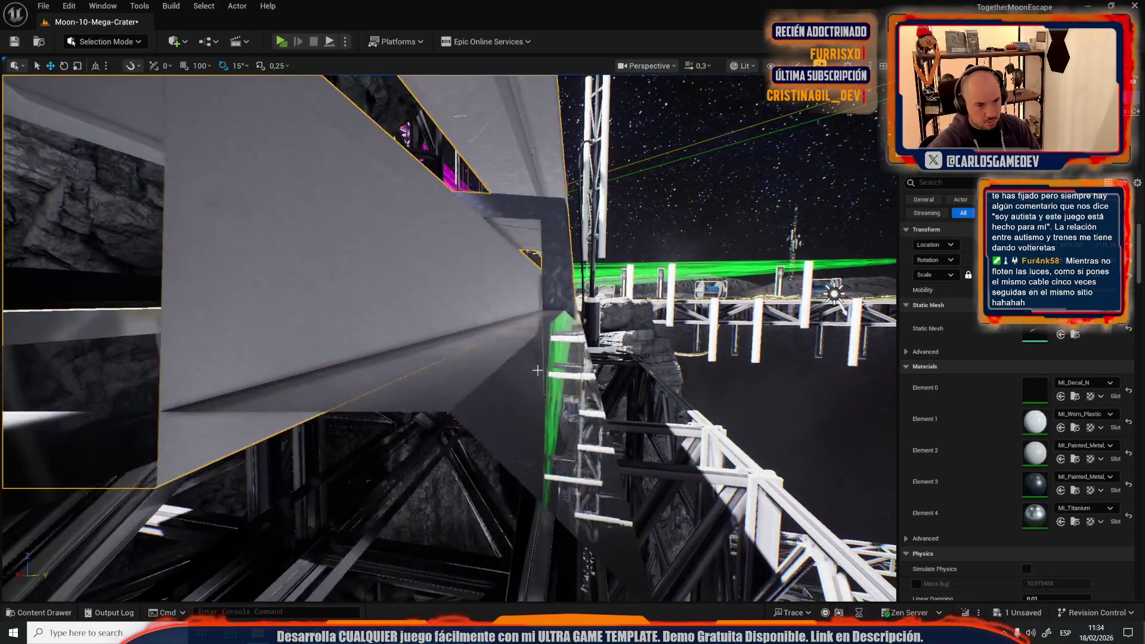
Step: Frame the rail piece and raise it slightly with the Z arrow beside the cable reel
{"action": "key", "text": "f"}
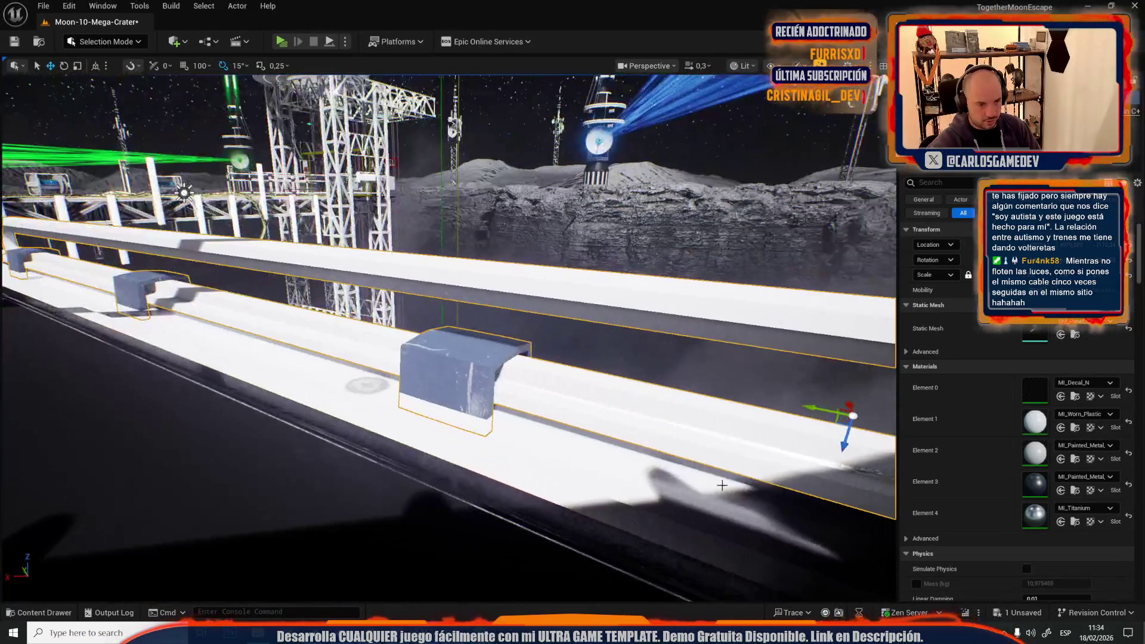
{"action": "left_click_drag", "start_coordinate": [530, 483], "coordinate": [538, 471]}
{"action": "scroll", "coordinate": [448, 334], "scroll_direction": "up", "scroll_amount": 1}
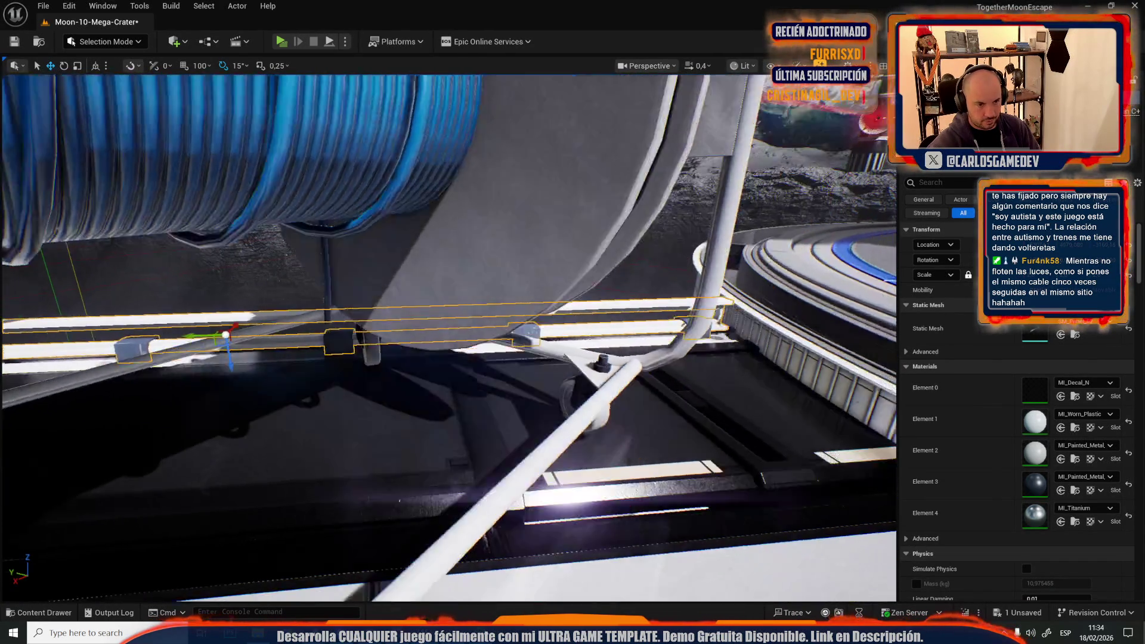
{"action": "scroll", "coordinate": [447, 334], "scroll_direction": "up", "scroll_amount": 5}
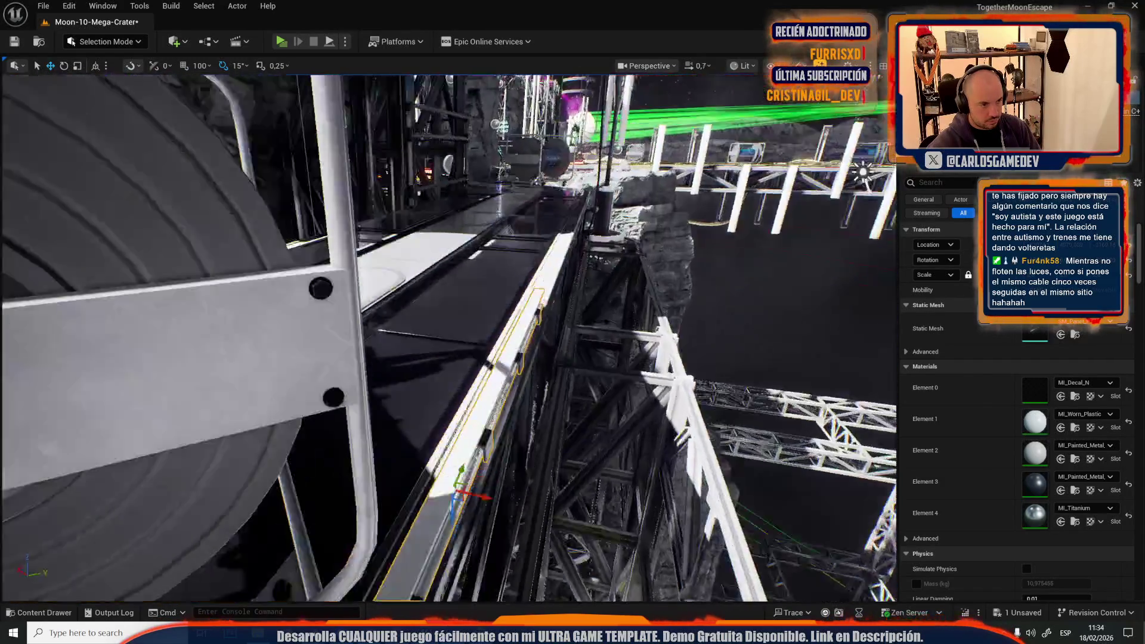
{"action": "key", "text": "w"}
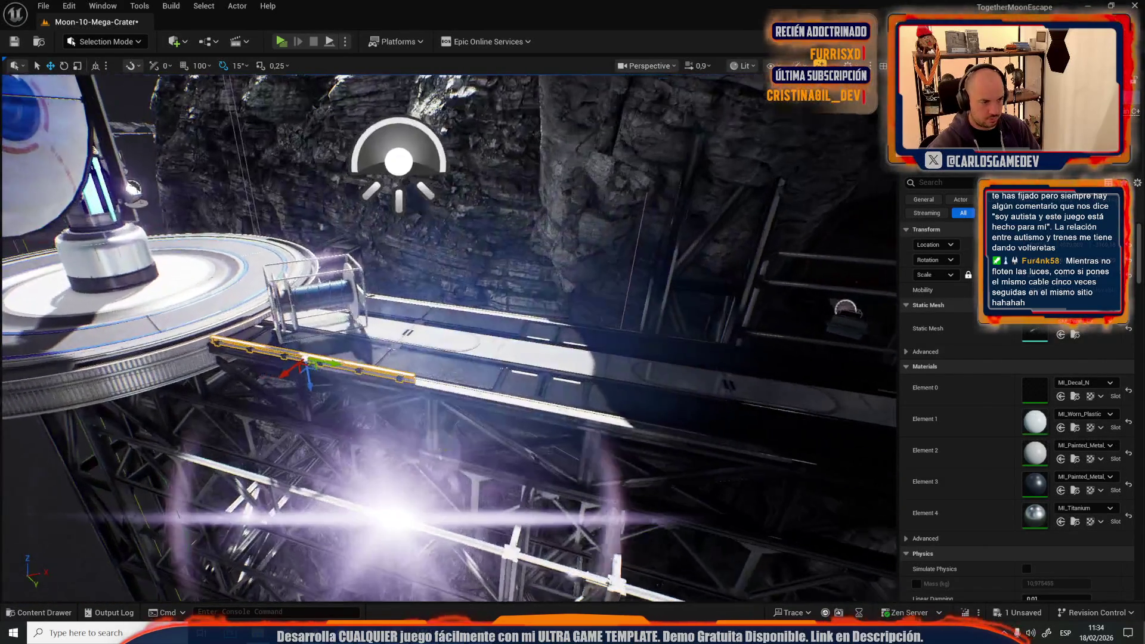
{"action": "key", "text": "w"}
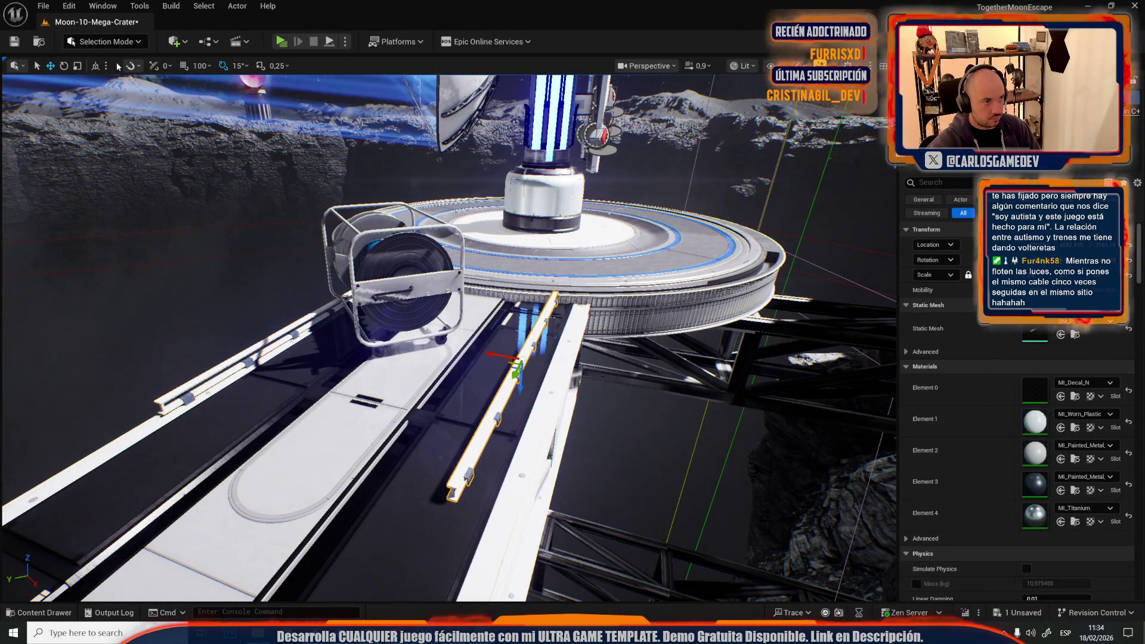
Step: Switch transforms to world space and select both the lower and upper rail pieces
{"action": "left_click", "coordinate": [96, 66]}
{"action": "key", "text": "f"}
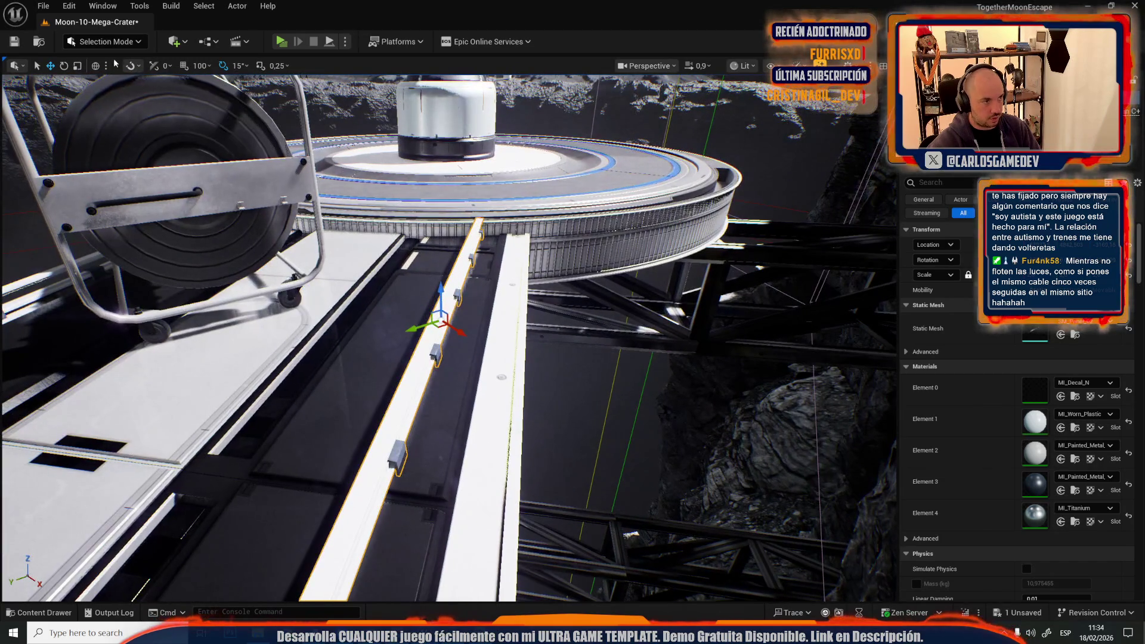
{"action": "scroll", "coordinate": [149, 116], "scroll_direction": "down", "scroll_amount": 2}
{"action": "key", "text": "w"}
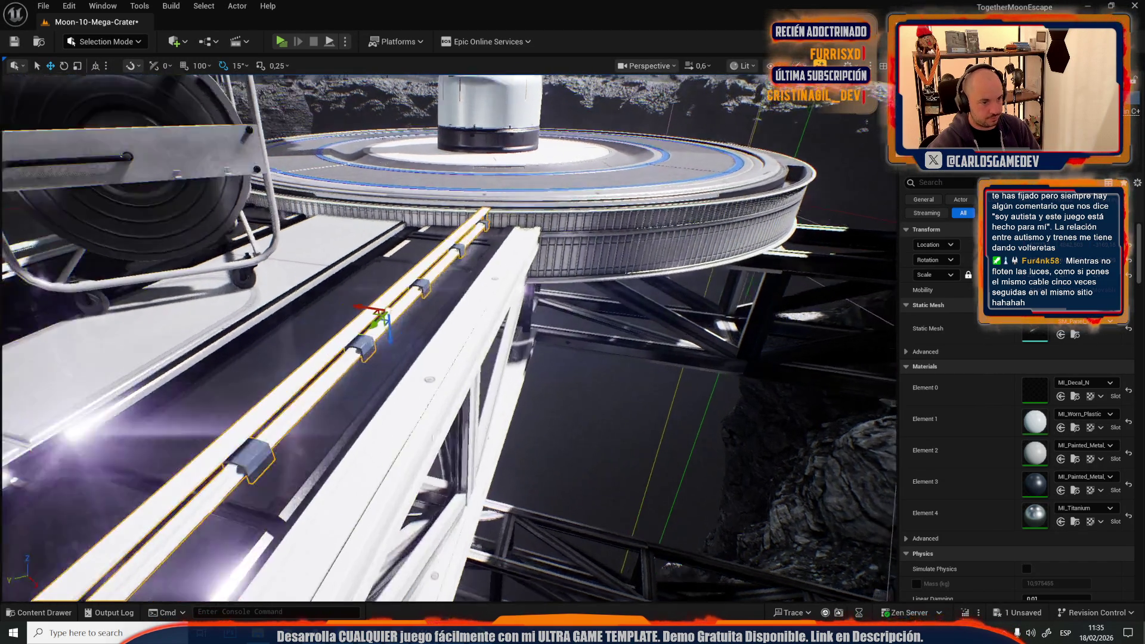
{"action": "mouse_move", "coordinate": [261, 232]}
{"action": "left_mouse_down"}
{"action": "mouse_move", "coordinate": [499, 297]}
{"action": "mouse_move", "coordinate": [287, 257]}
{"action": "mouse_move", "coordinate": [358, 280]}
{"action": "left_mouse_up"}
{"action": "scroll", "coordinate": [507, 298], "scroll_direction": "up", "scroll_amount": 2}
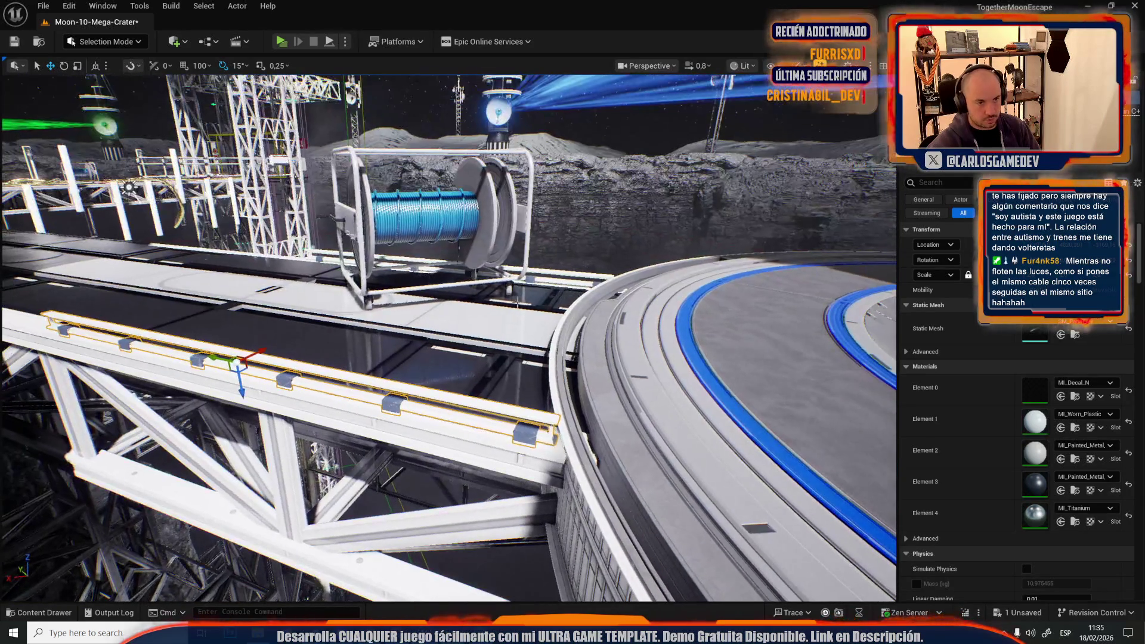
{"action": "left_click", "coordinate": [548, 278], "text": "ctrl"}
{"action": "left_click_drag", "start_coordinate": [548, 278], "coordinate": [475, 251]}
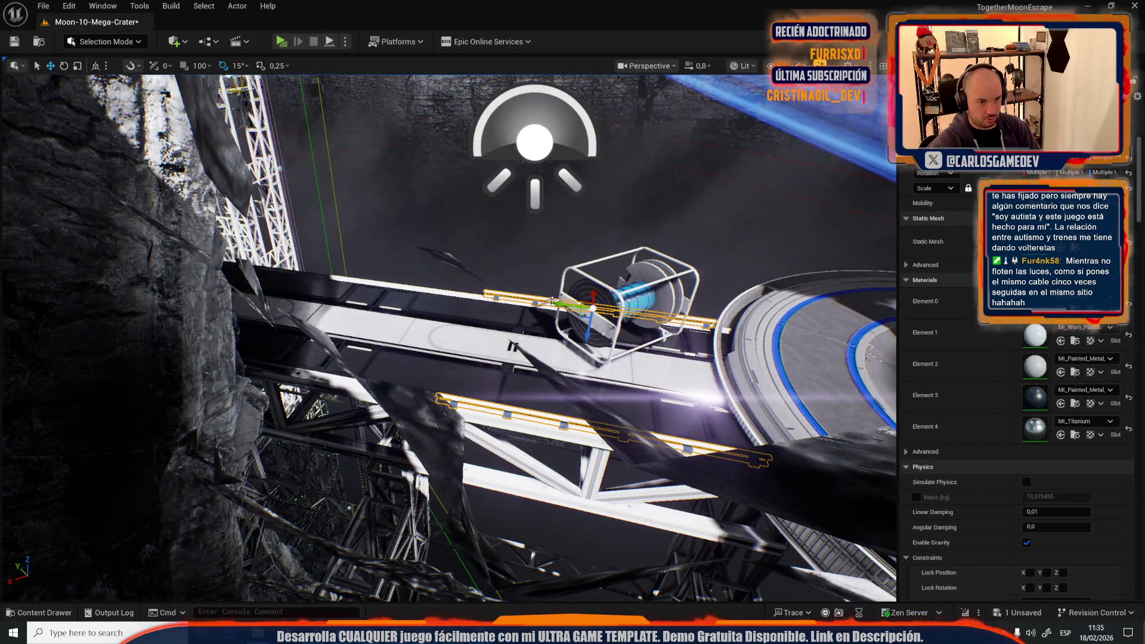
Step: Duplicate both rails further along the track and switch the viewport to Unlit shading
{"action": "left_click_drag", "start_coordinate": [592, 307], "coordinate": [418, 286]}
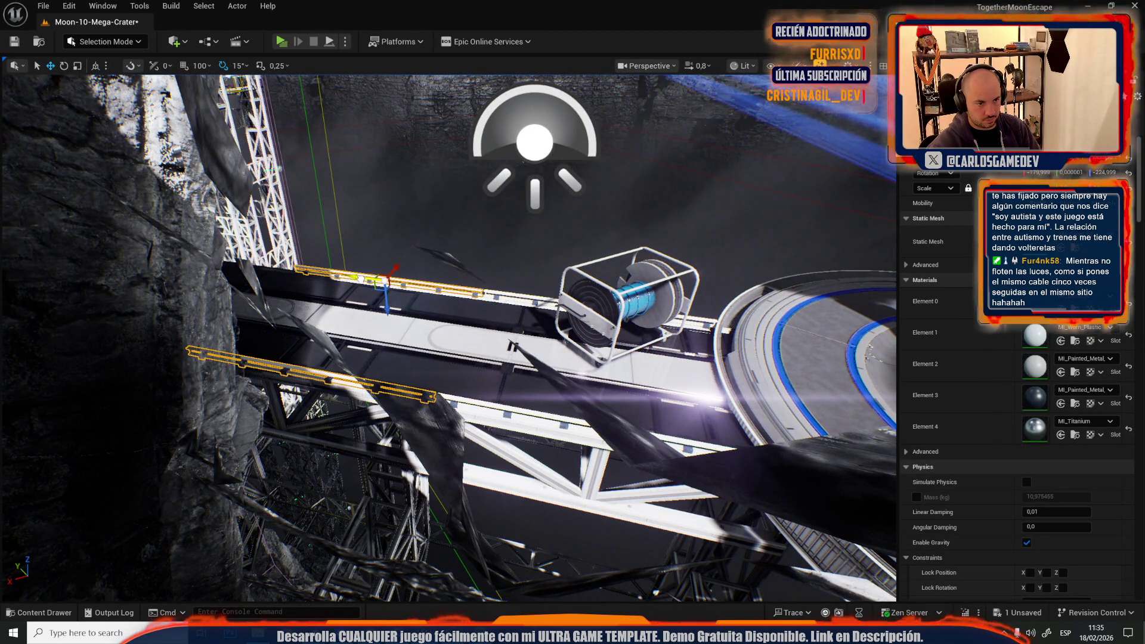
{"action": "key", "text": "f"}
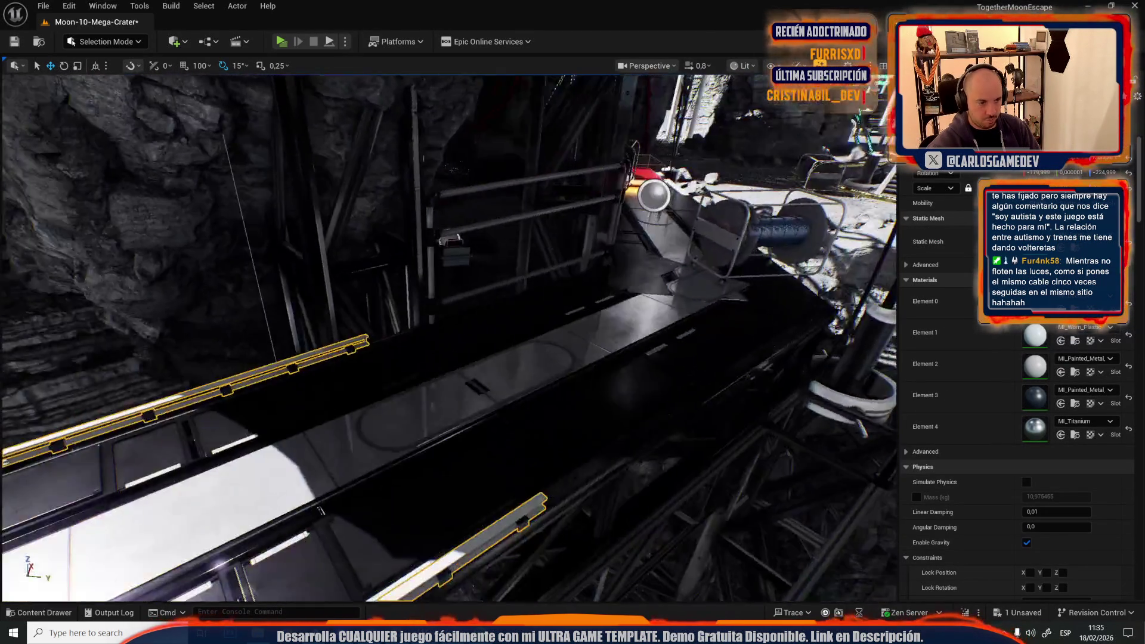
{"action": "left_click_drag", "start_coordinate": [454, 334], "coordinate": [394, 316]}
{"action": "key", "text": "alt+3"}
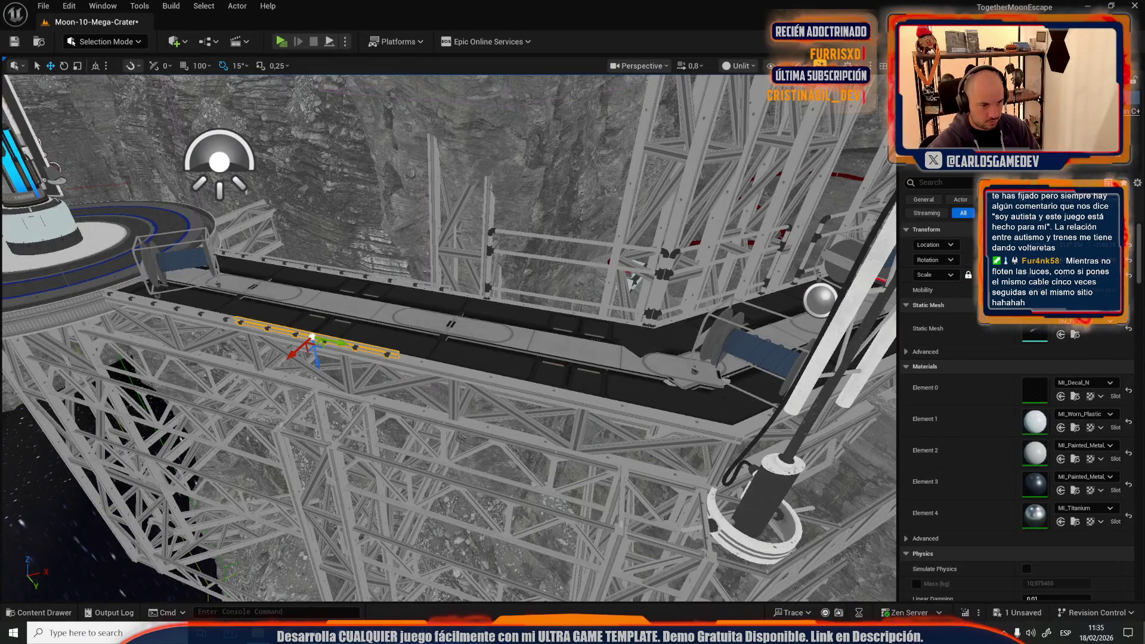
{"action": "key", "text": "f"}
{"action": "left_click_drag", "start_coordinate": [507, 397], "coordinate": [524, 401]}
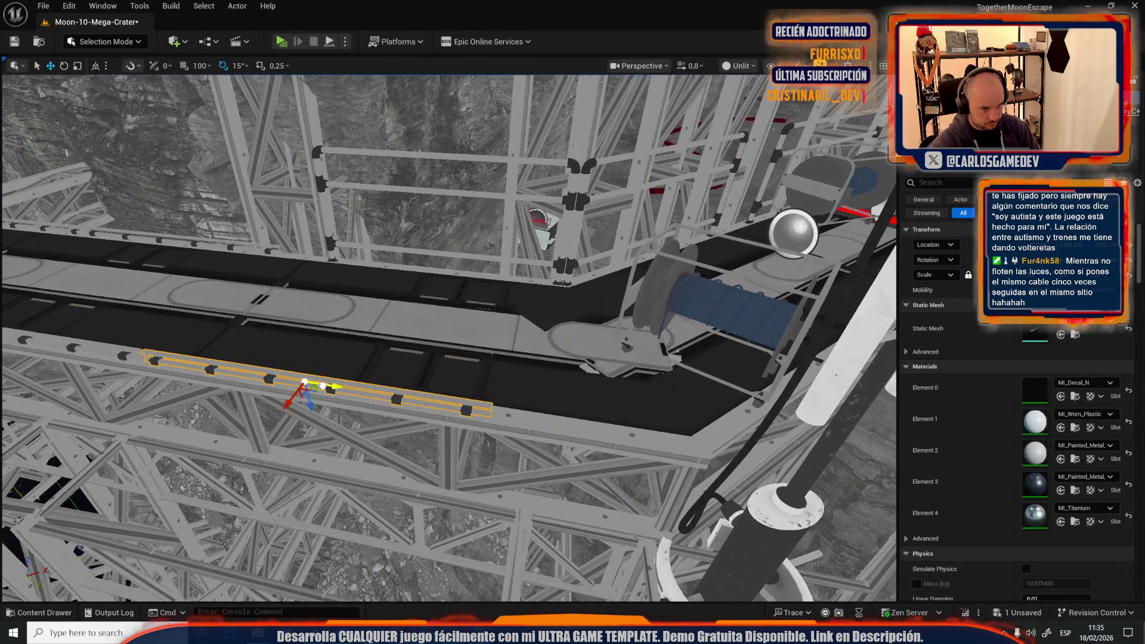
{"action": "left_click_drag", "start_coordinate": [322, 386], "coordinate": [598, 418]}
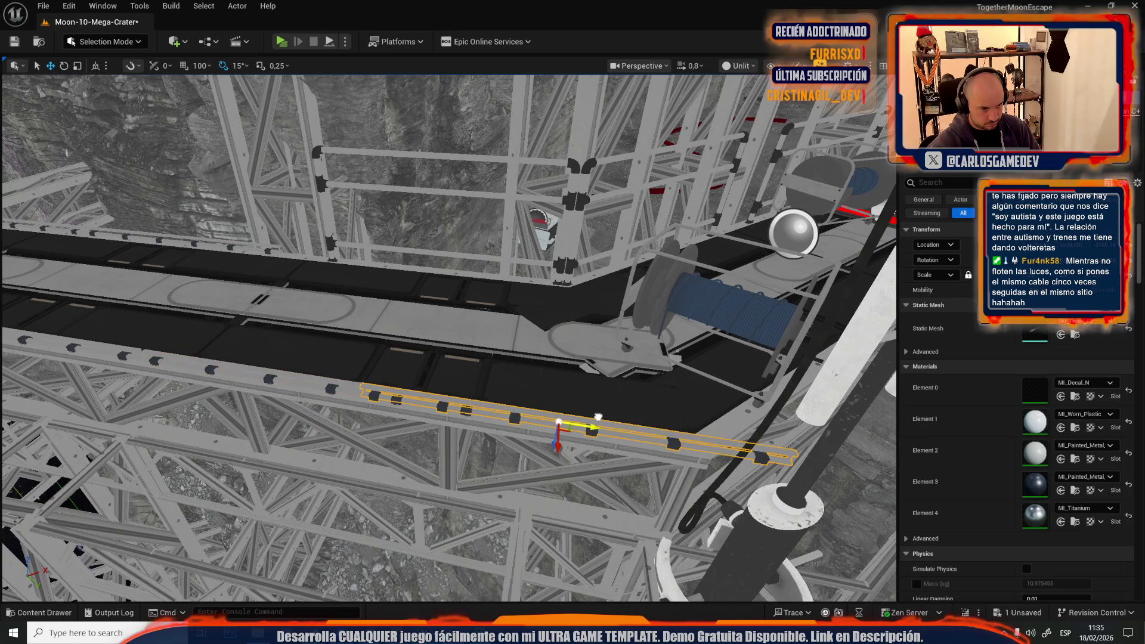
{"action": "key", "text": "ctrl+z"}
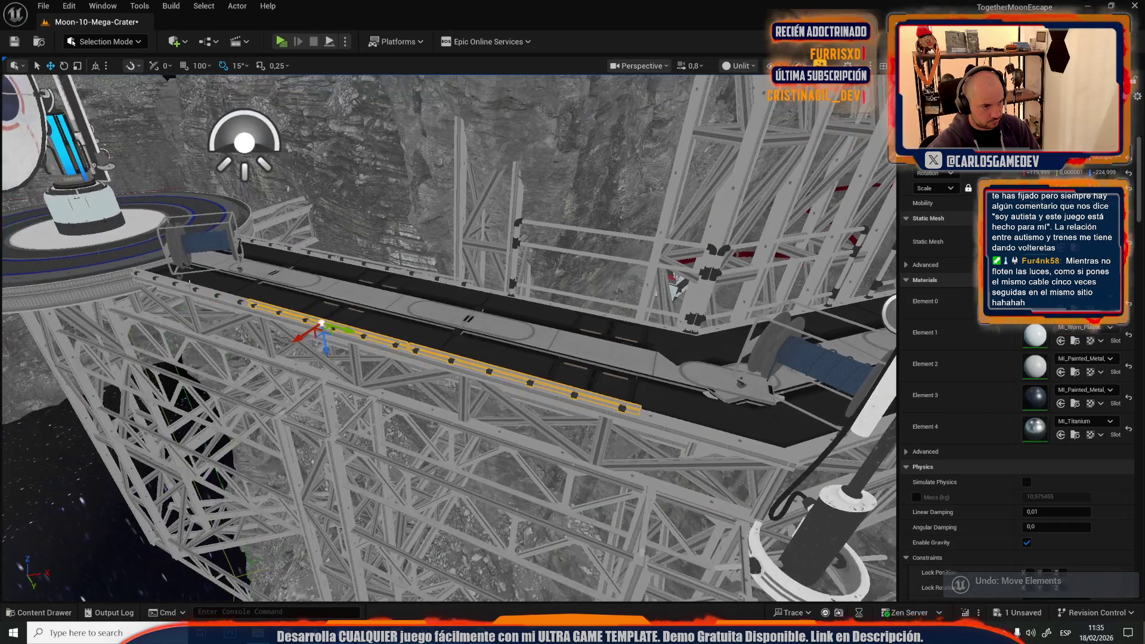
Step: Scale the yellow rail longer
{"action": "left_click", "coordinate": [209, 298], "text": "ctrl"}
{"action": "key", "text": "ctrl+z"}
{"action": "key", "text": "ctrl+y"}
{"action": "key", "text": "ctrl+z"}
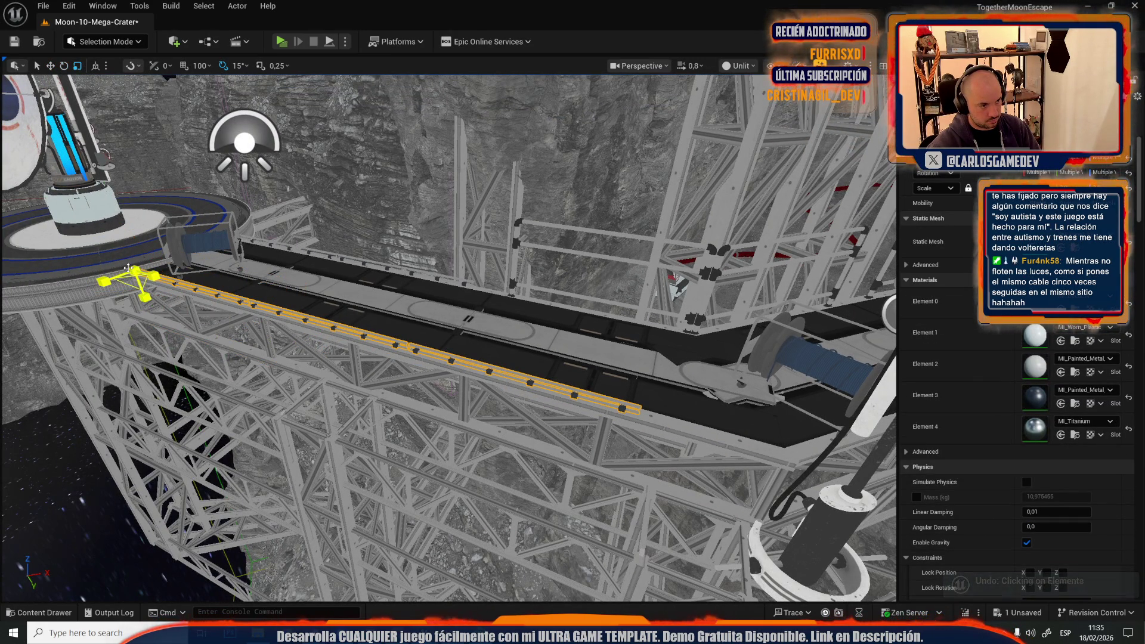
{"action": "left_click_drag", "start_coordinate": [154, 276], "coordinate": [179, 283]}
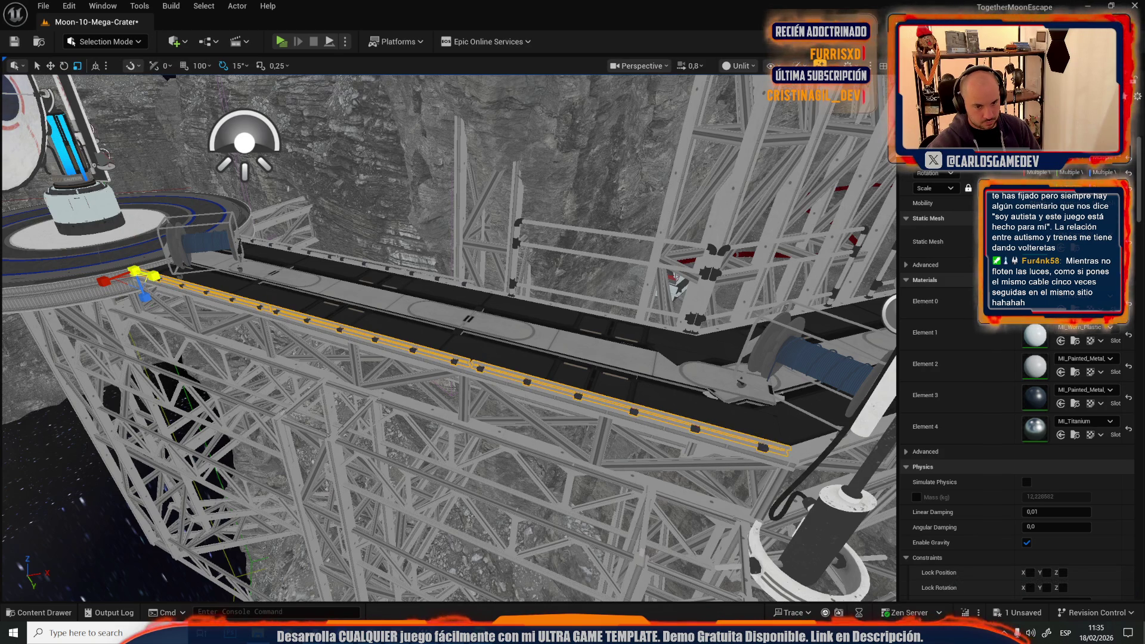
Step: Move the rail onto the diagonal truss, rotate it 15°, and slide it along the truss
{"action": "left_click_drag", "start_coordinate": [502, 366], "coordinate": [502, 366]}
{"action": "left_click_drag", "start_coordinate": [443, 186], "coordinate": [444, 186]}
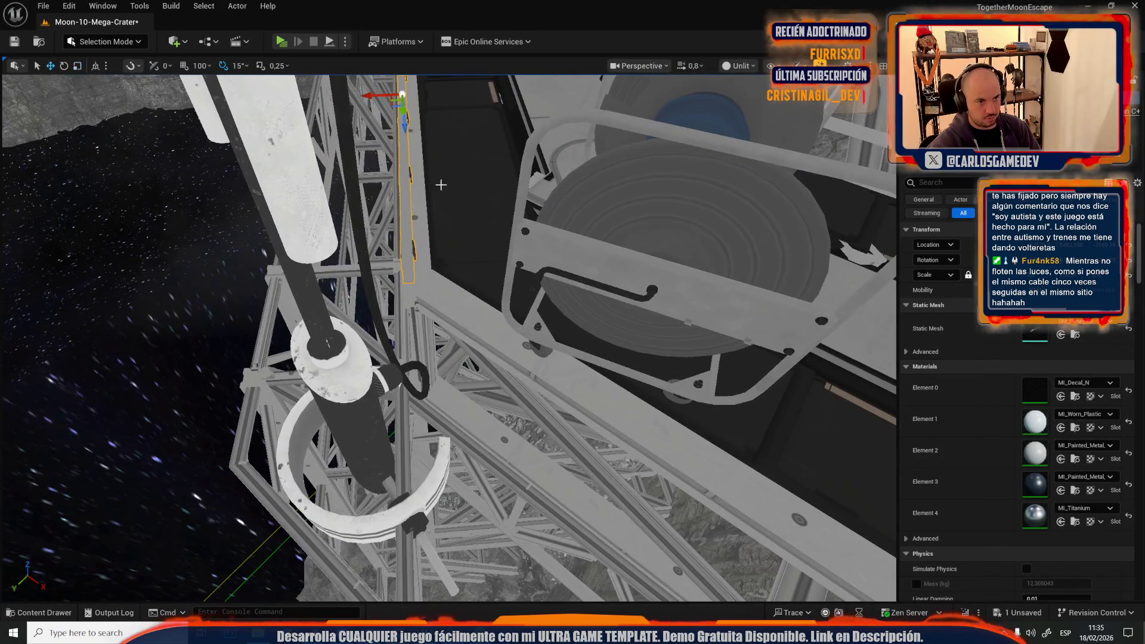
{"action": "mouse_move", "coordinate": [403, 95]}
{"action": "left_mouse_down"}
{"action": "mouse_move", "coordinate": [504, 315]}
{"action": "mouse_move", "coordinate": [561, 365]}
{"action": "left_mouse_up"}
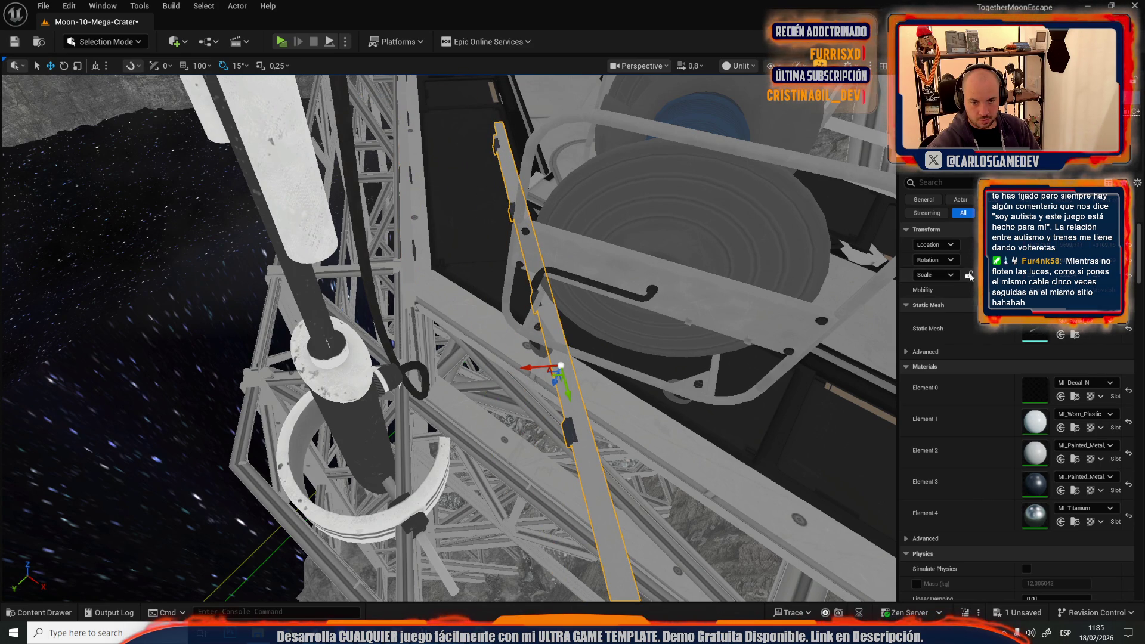
{"action": "left_click_drag", "start_coordinate": [561, 365], "coordinate": [561, 365]}
{"action": "key", "text": "e"}
{"action": "mouse_move", "coordinate": [463, 349]}
{"action": "left_mouse_down"}
{"action": "mouse_move", "coordinate": [451, 367]}
{"action": "mouse_move", "coordinate": [460, 387]}
{"action": "left_mouse_up"}
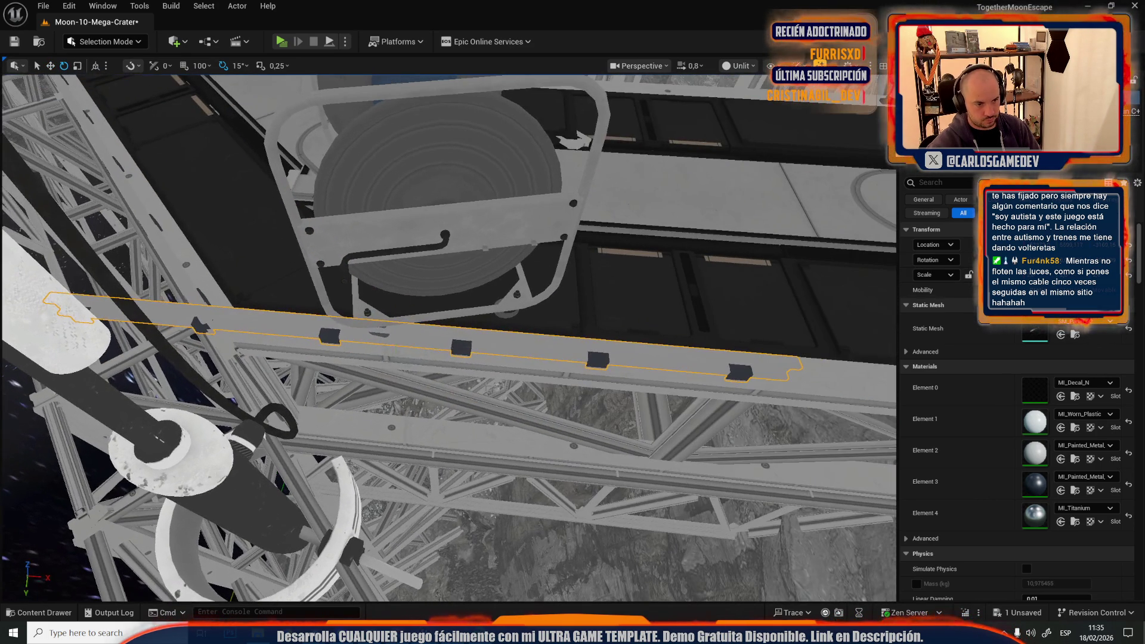
{"action": "mouse_move", "coordinate": [413, 341]}
{"action": "left_mouse_down"}
{"action": "mouse_move", "coordinate": [609, 367]}
{"action": "mouse_move", "coordinate": [561, 358]}
{"action": "left_mouse_up"}
Step: Move the rail's pivot to its left end for rotating
{"action": "scroll", "coordinate": [564, 352], "scroll_direction": "up", "scroll_amount": 2}
{"action": "scroll", "coordinate": [561, 358], "scroll_direction": "up", "scroll_amount": 2}
{"action": "middle_click", "coordinate": [178, 374]}
{"action": "key", "text": "e"}
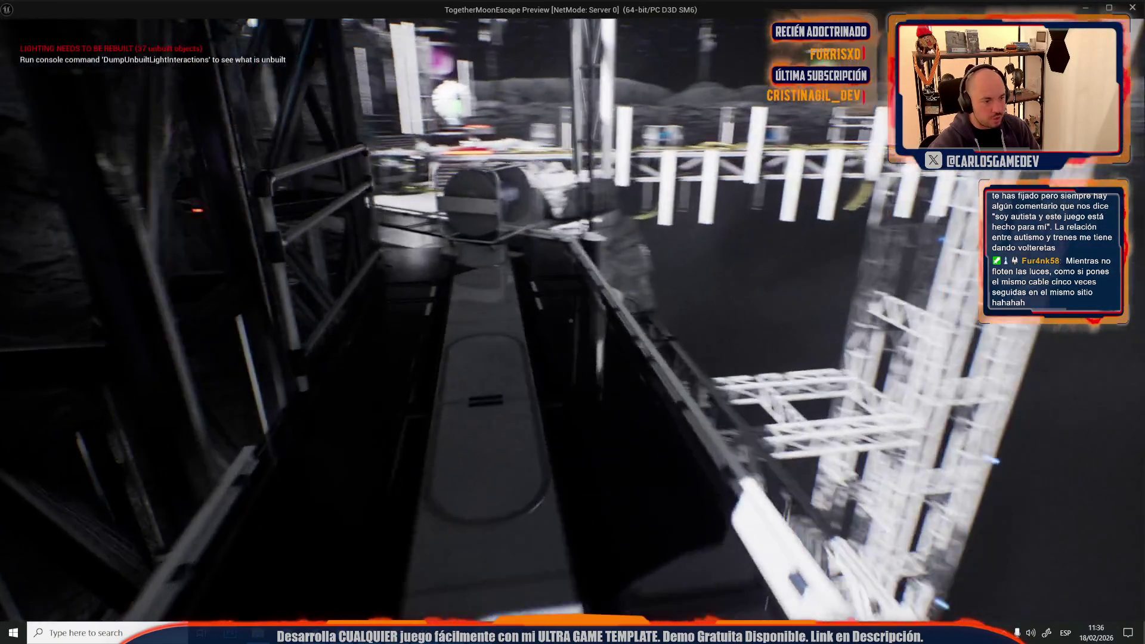
Step: Leave the walkway play-test preview and return to the editor with Alt+Tab
{"action": "key", "text": "alt+Tab"}
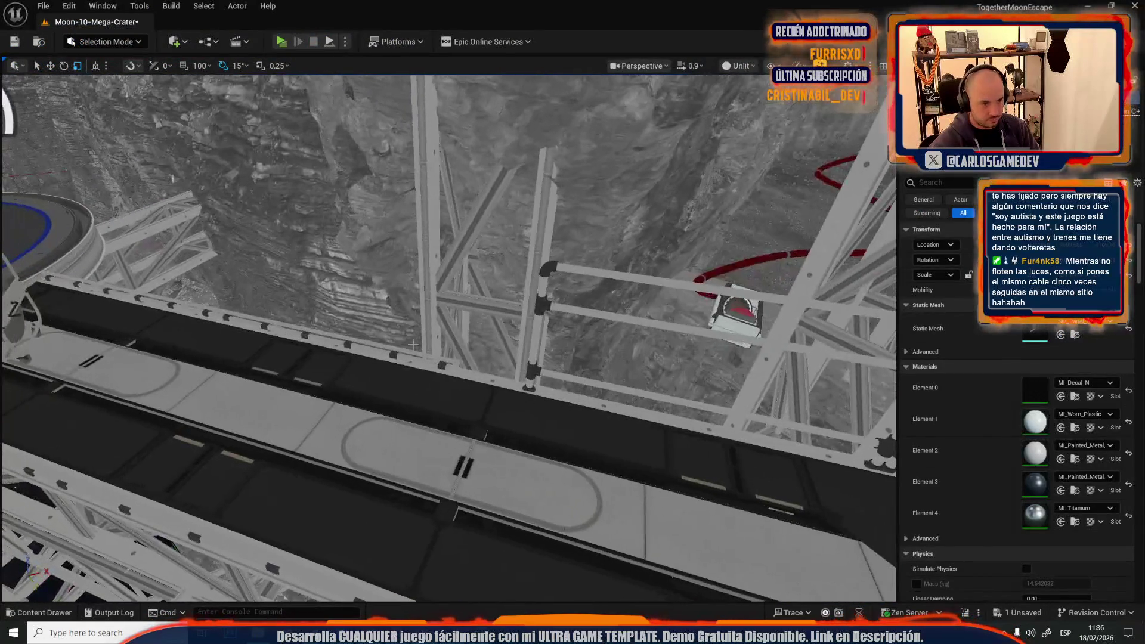
Step: Undo a stray selection, then select the yellow pipe rail under the far walkway for rotating
{"action": "left_click", "coordinate": [164, 303]}
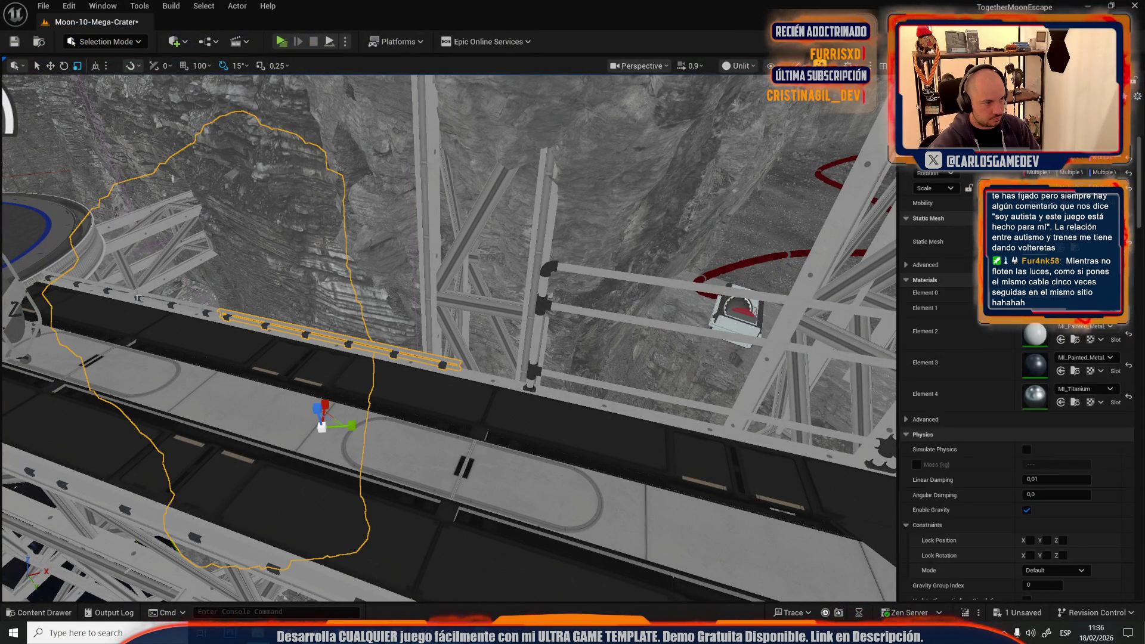
{"action": "key", "text": "ctrl+z"}
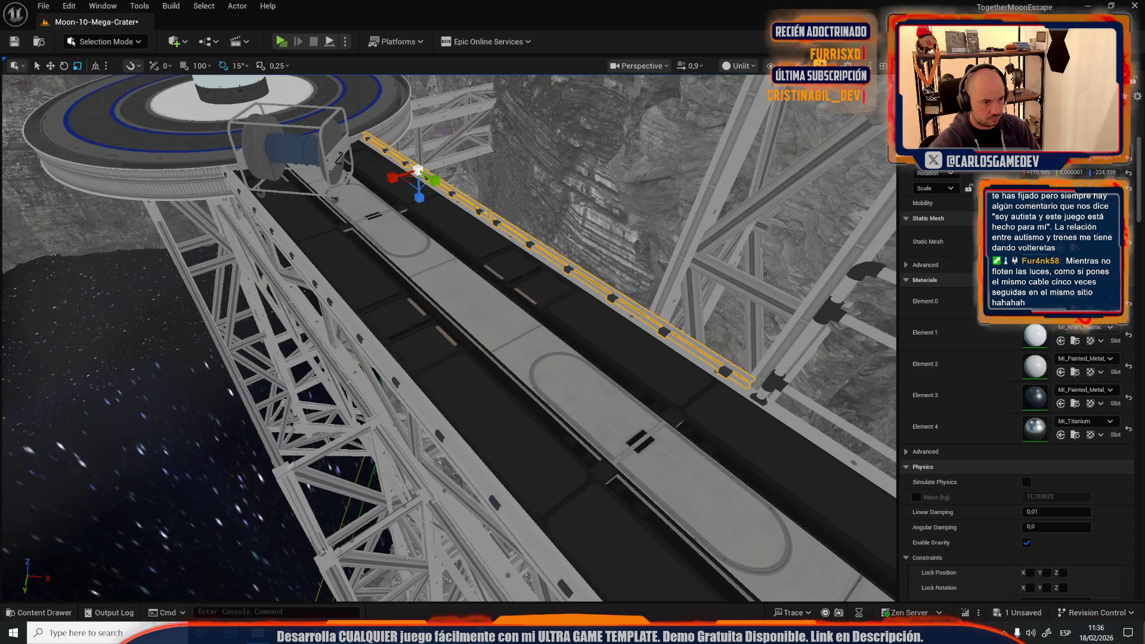
{"action": "left_click", "coordinate": [466, 471]}
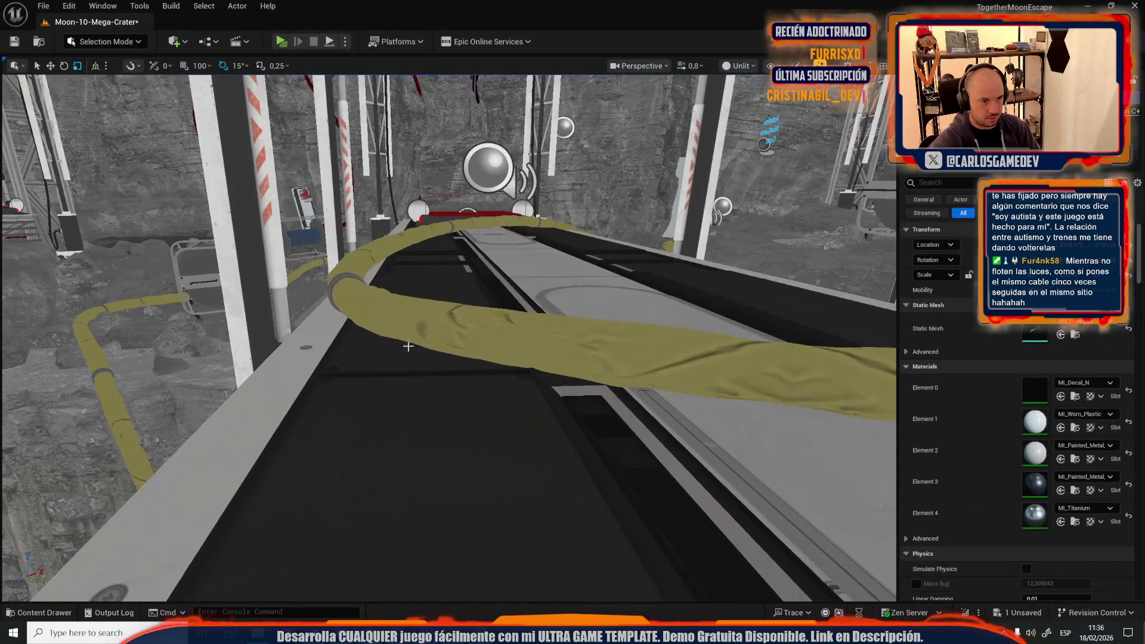
{"action": "left_click_drag", "start_coordinate": [408, 346], "coordinate": [394, 310]}
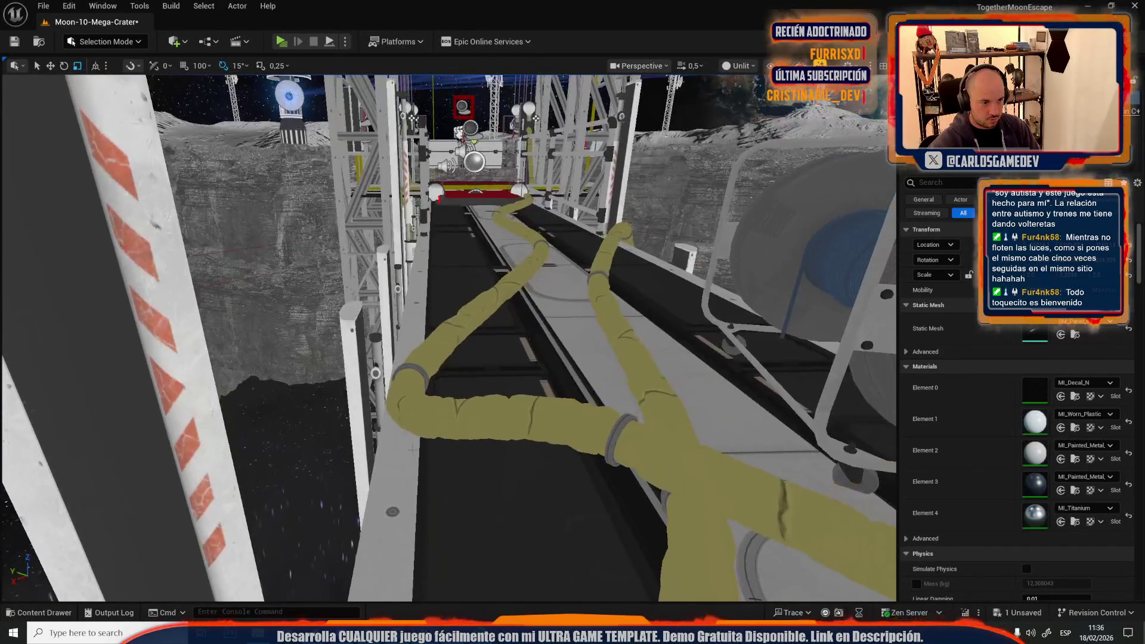
{"action": "left_click", "coordinate": [443, 412]}
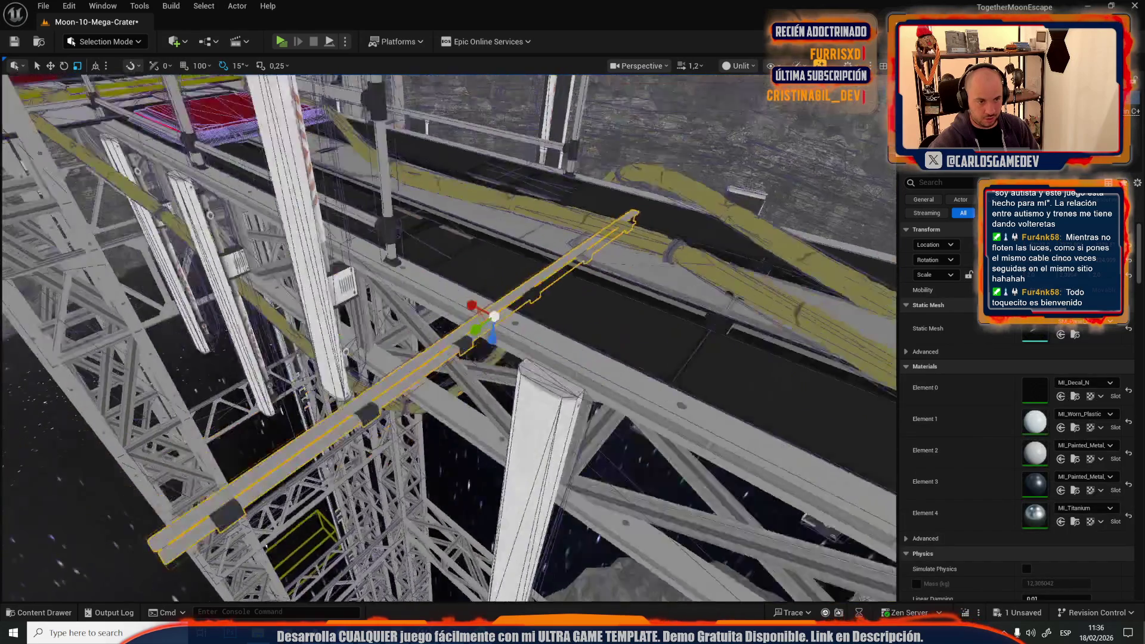
{"action": "key", "text": "e"}
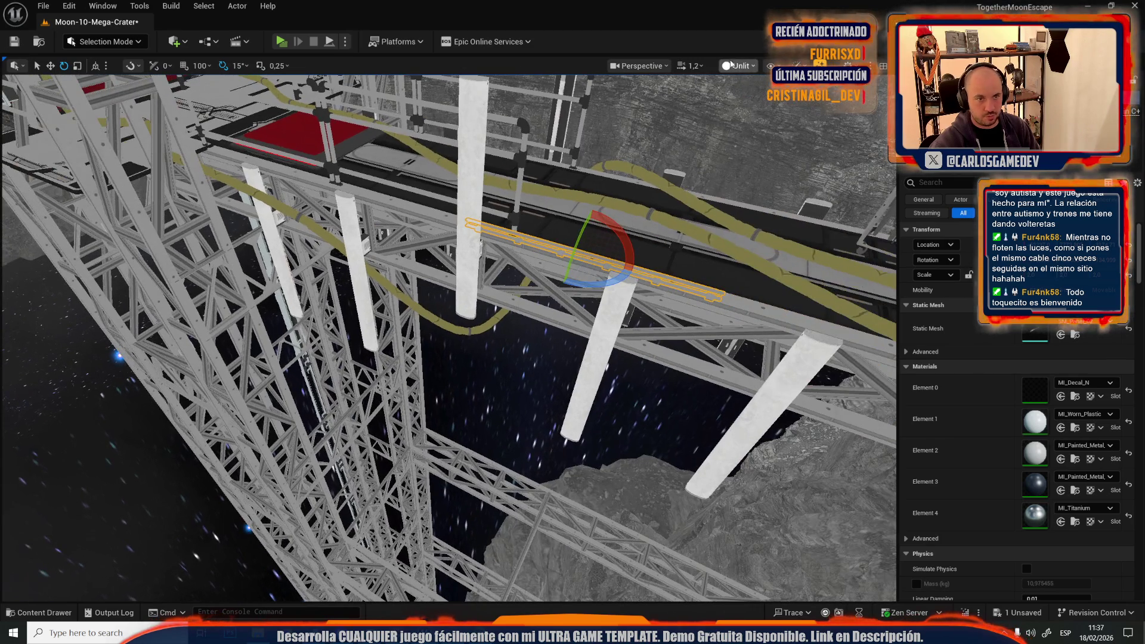
Step: Switch the viewport view mode from Unlit to Lit
{"action": "left_click", "coordinate": [739, 66]}
{"action": "left_click", "coordinate": [739, 109]}
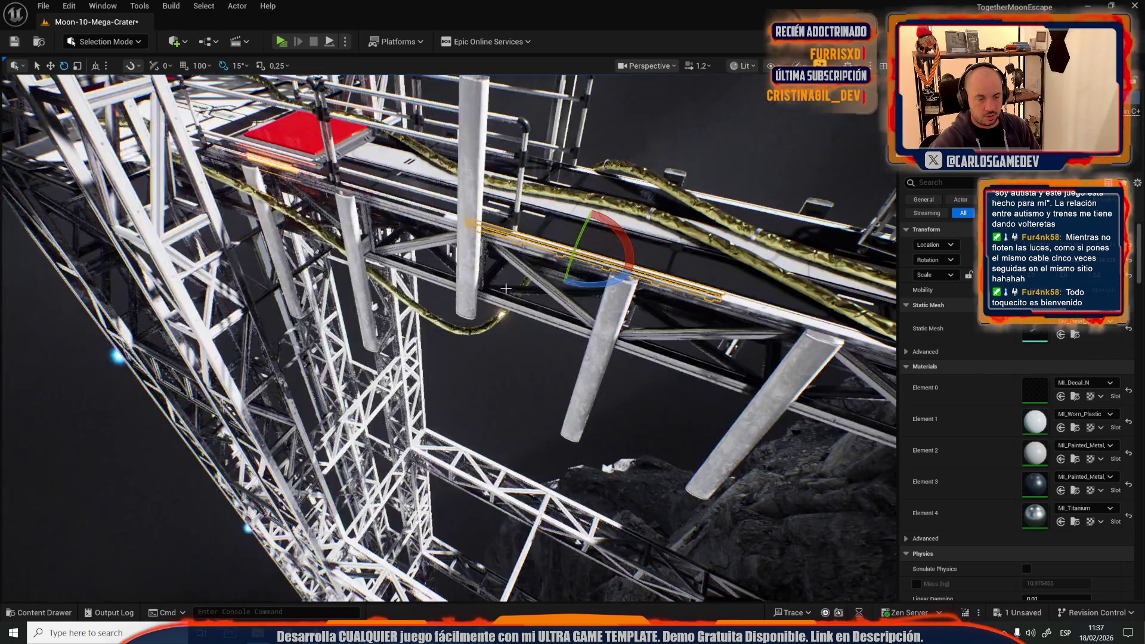
{"action": "scroll", "coordinate": [452, 282], "scroll_direction": "down", "scroll_amount": 4}
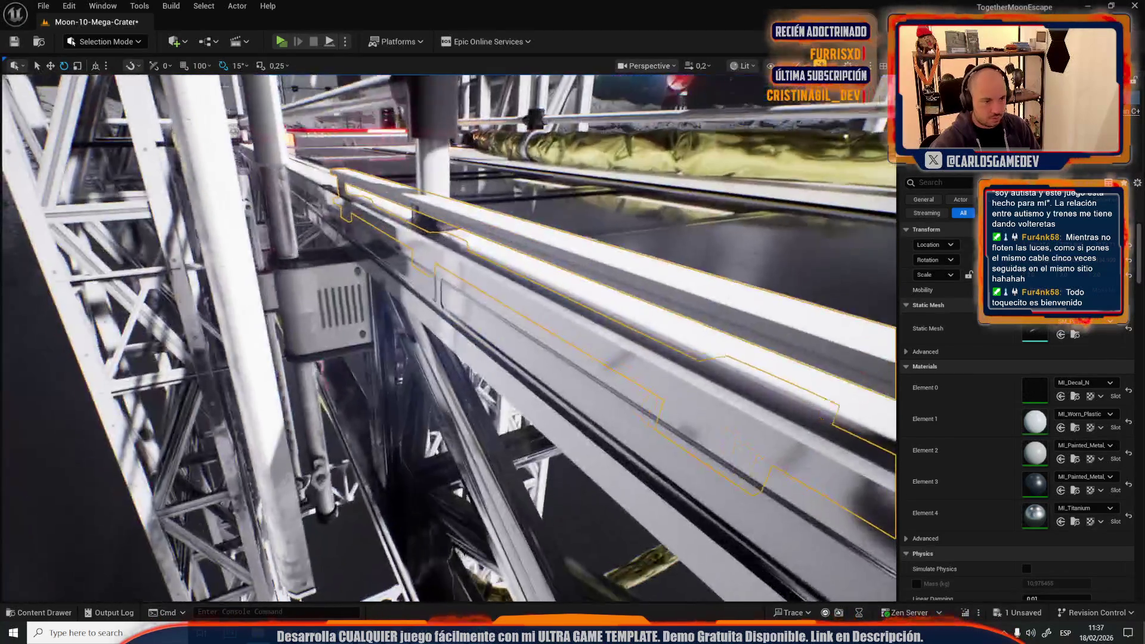
Step: Slide the cable rail along the walkway and Alt-drag a second copy further along
{"action": "key", "text": "w"}
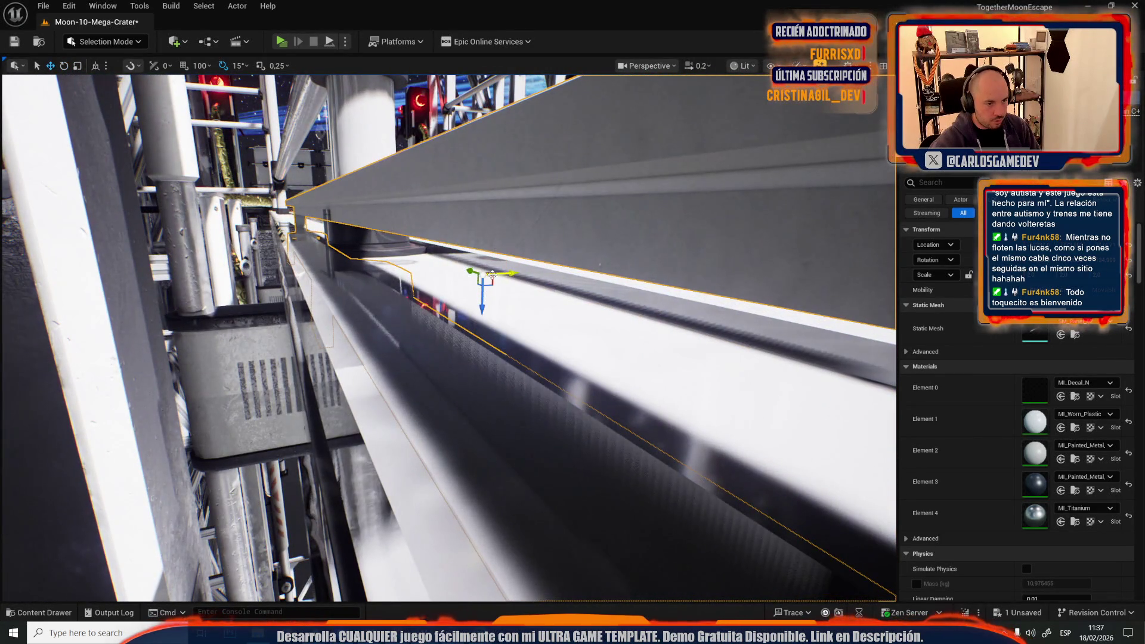
{"action": "mouse_move", "coordinate": [494, 292]}
{"action": "left_mouse_down"}
{"action": "mouse_move", "coordinate": [577, 368]}
{"action": "mouse_move", "coordinate": [566, 279]}
{"action": "mouse_move", "coordinate": [546, 247]}
{"action": "mouse_move", "coordinate": [548, 203]}
{"action": "left_mouse_up"}
{"action": "key", "text": "f"}
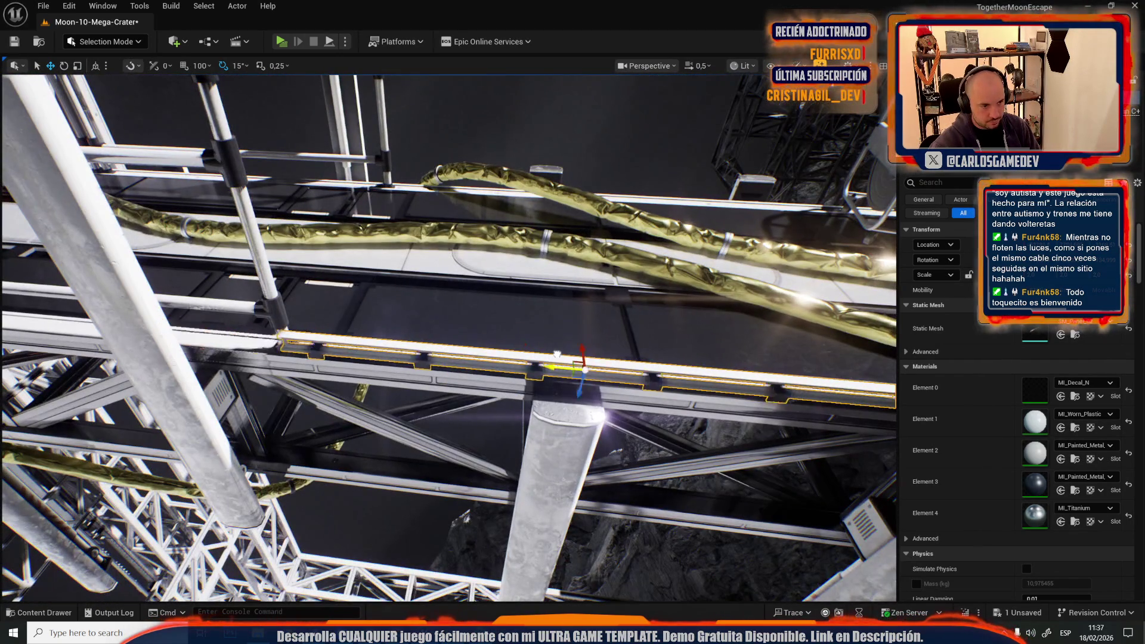
{"action": "left_click_drag", "start_coordinate": [530, 353], "coordinate": [516, 343]}
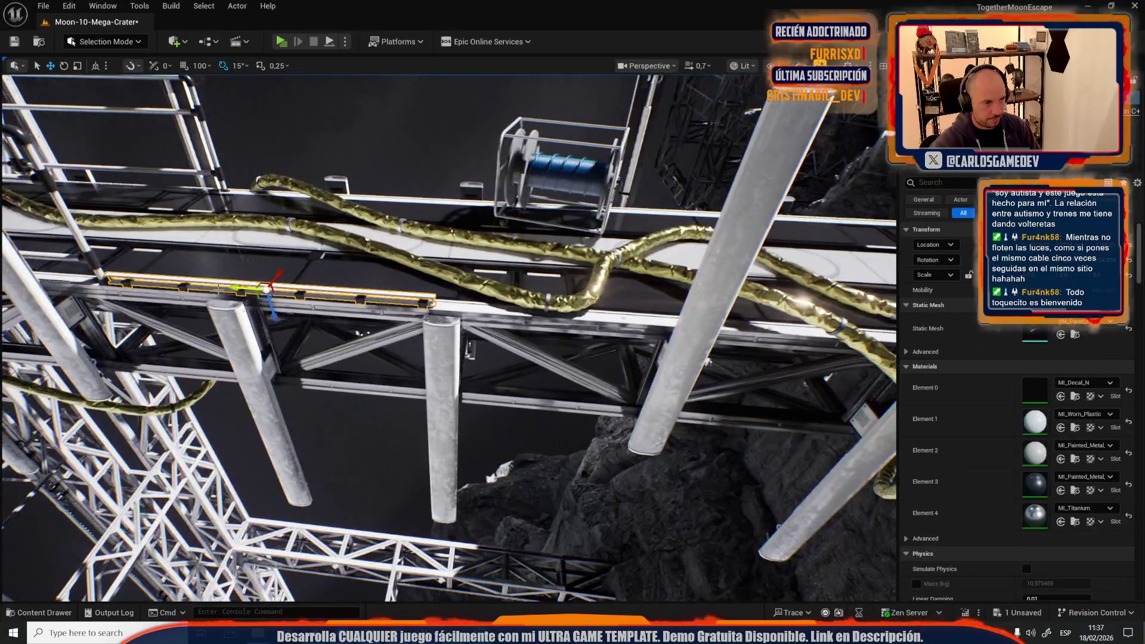
{"action": "mouse_move", "coordinate": [229, 286]}
{"action": "left_mouse_down"}
{"action": "mouse_move", "coordinate": [412, 301]}
{"action": "mouse_move", "coordinate": [583, 345]}
{"action": "mouse_move", "coordinate": [290, 299]}
{"action": "left_mouse_up"}
{"action": "scroll", "coordinate": [574, 345], "scroll_direction": "up", "scroll_amount": 2}
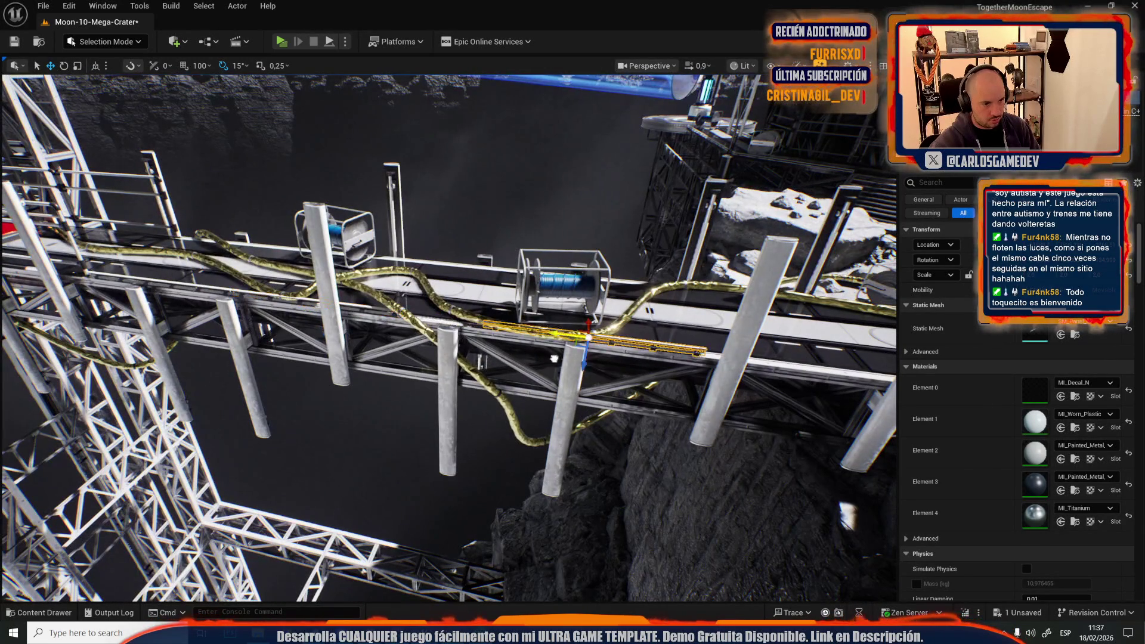
{"action": "mouse_move", "coordinate": [468, 361]}
{"action": "left_mouse_down"}
{"action": "mouse_move", "coordinate": [143, 311]}
{"action": "mouse_move", "coordinate": [415, 352]}
{"action": "mouse_move", "coordinate": [337, 298]}
{"action": "mouse_move", "coordinate": [622, 348]}
{"action": "mouse_move", "coordinate": [549, 325]}
{"action": "left_mouse_up"}
{"action": "left_click_drag", "start_coordinate": [790, 337], "coordinate": [430, 325]}
Step: Shorten the cable rail slightly and move its end to the pillar base
{"action": "key", "text": "e"}
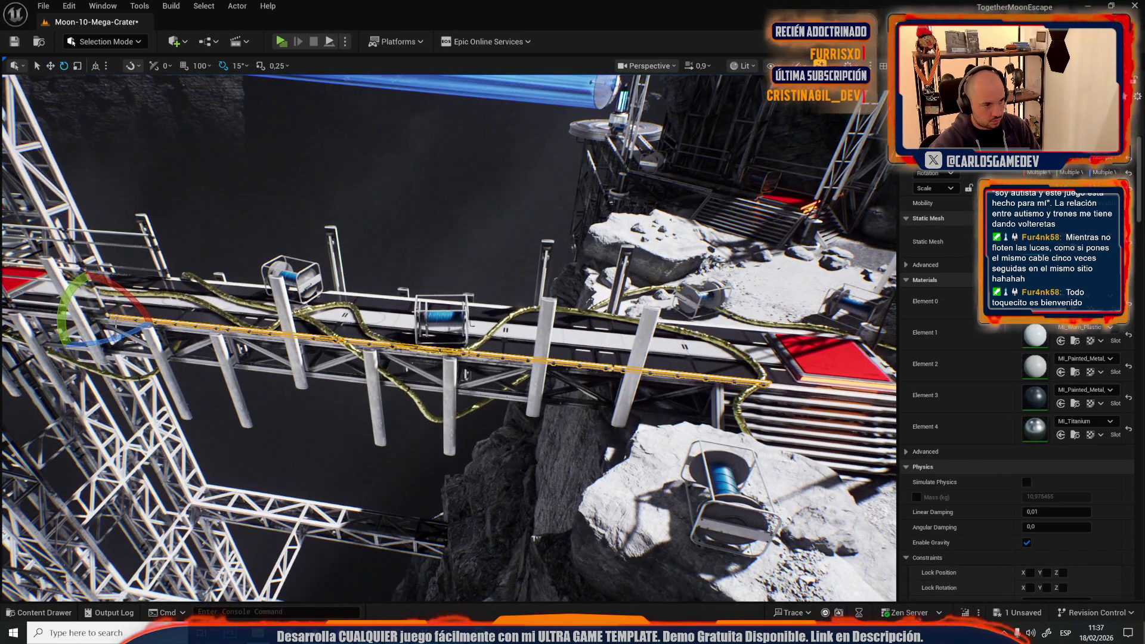
{"action": "left_click_drag", "start_coordinate": [107, 318], "coordinate": [102, 318]}
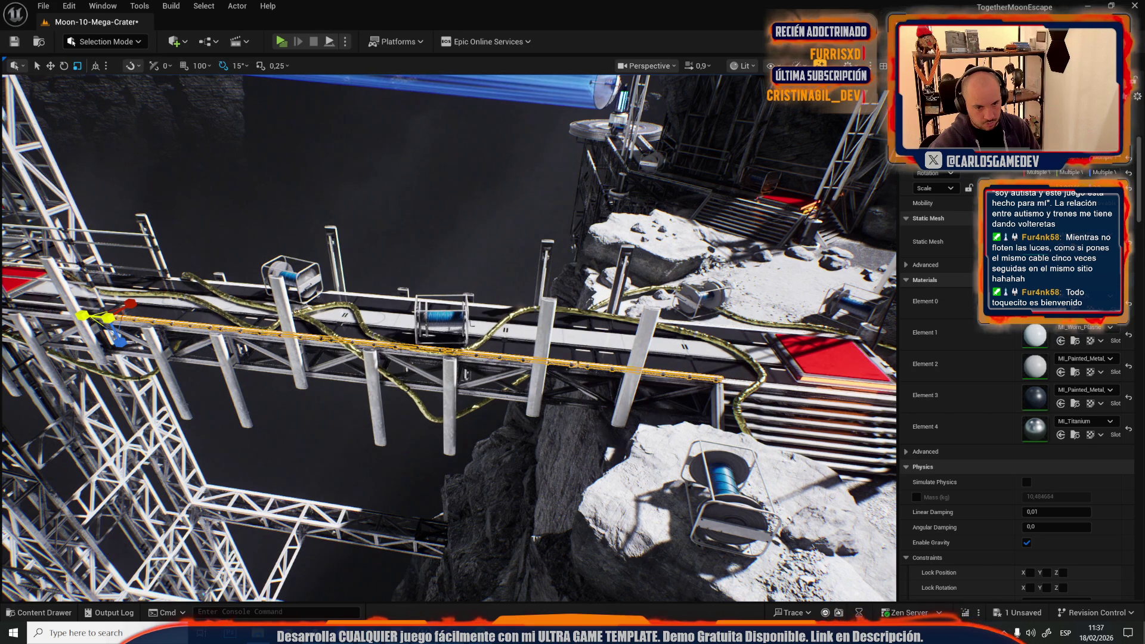
{"action": "scroll", "coordinate": [516, 391], "scroll_direction": "down", "scroll_amount": 5}
{"action": "key", "text": "w"}
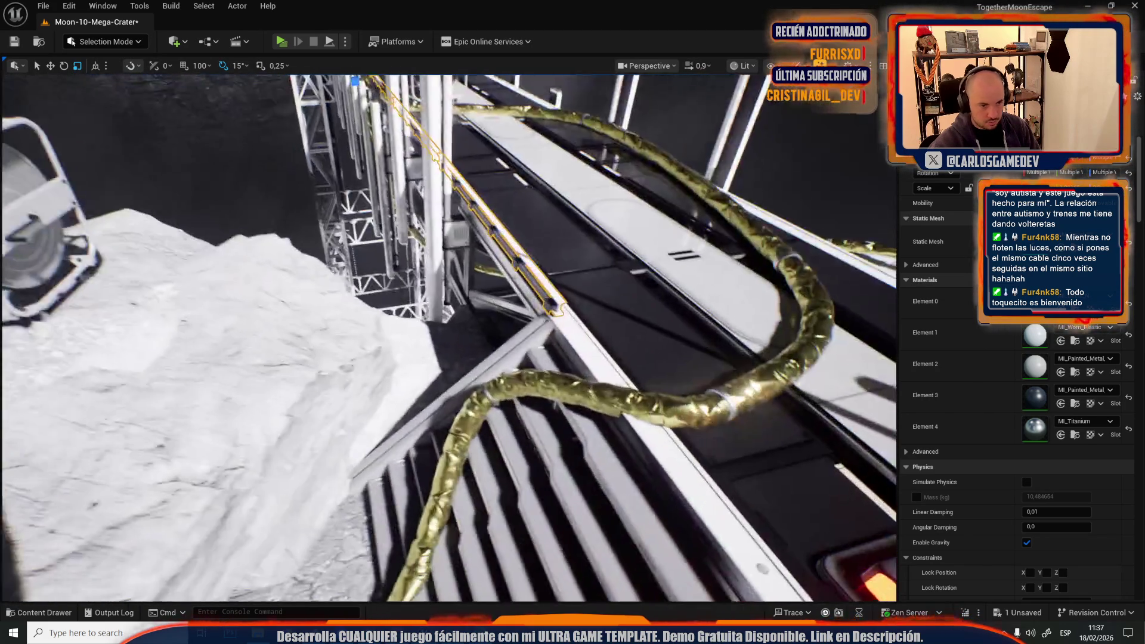
{"action": "scroll", "coordinate": [447, 334], "scroll_direction": "down", "scroll_amount": 3}
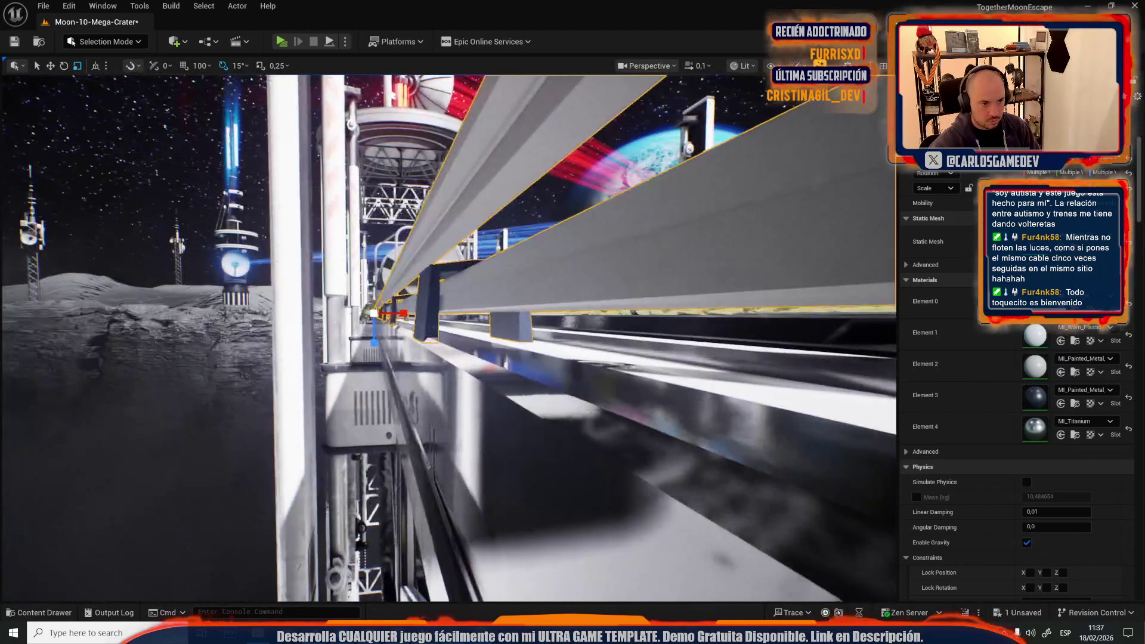
{"action": "key", "text": "s"}
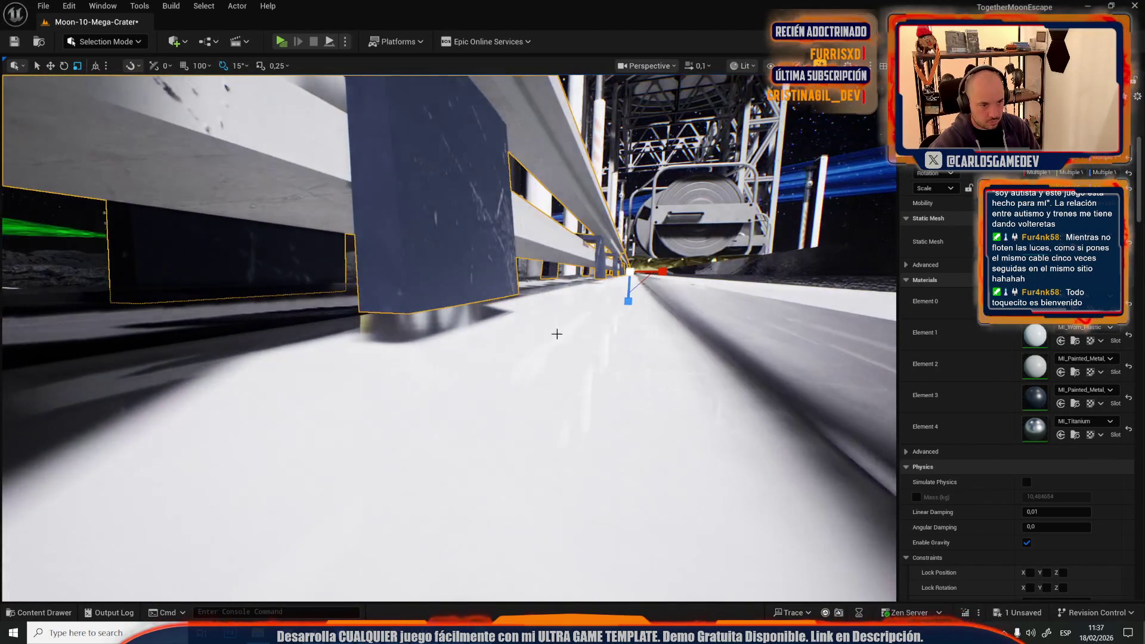
{"action": "left_click_drag", "start_coordinate": [630, 273], "coordinate": [419, 280]}
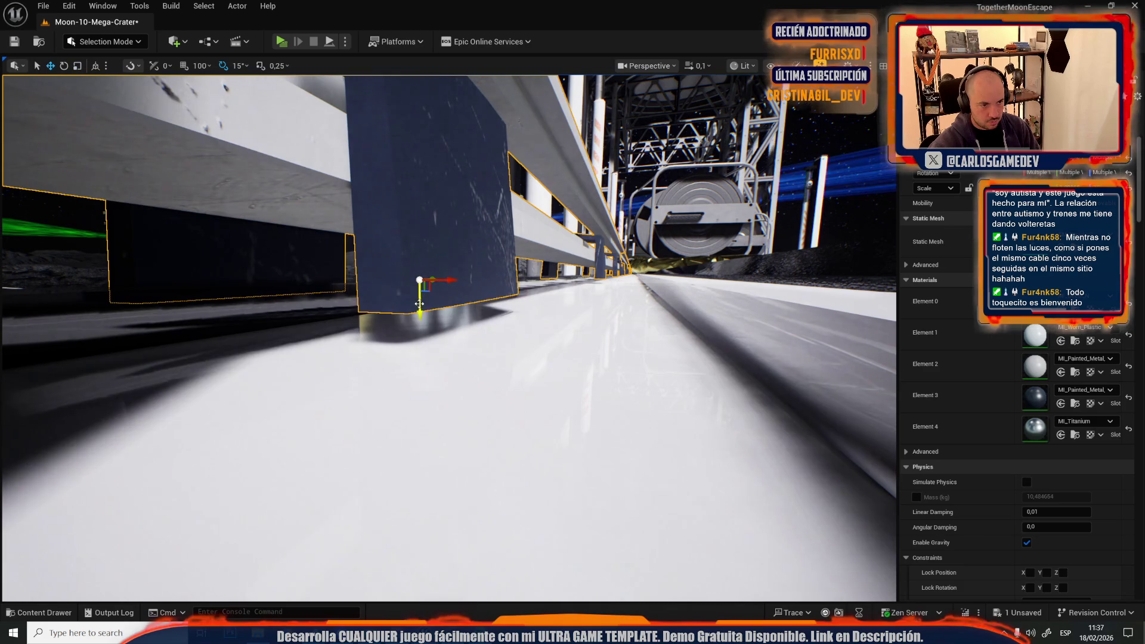
Step: Fly along the track and select the golden pipe cable beside it
{"action": "scroll", "coordinate": [419, 302], "scroll_direction": "up", "scroll_amount": 3}
{"action": "scroll", "coordinate": [490, 209], "scroll_direction": "up", "scroll_amount": 1}
{"action": "key", "text": "s"}
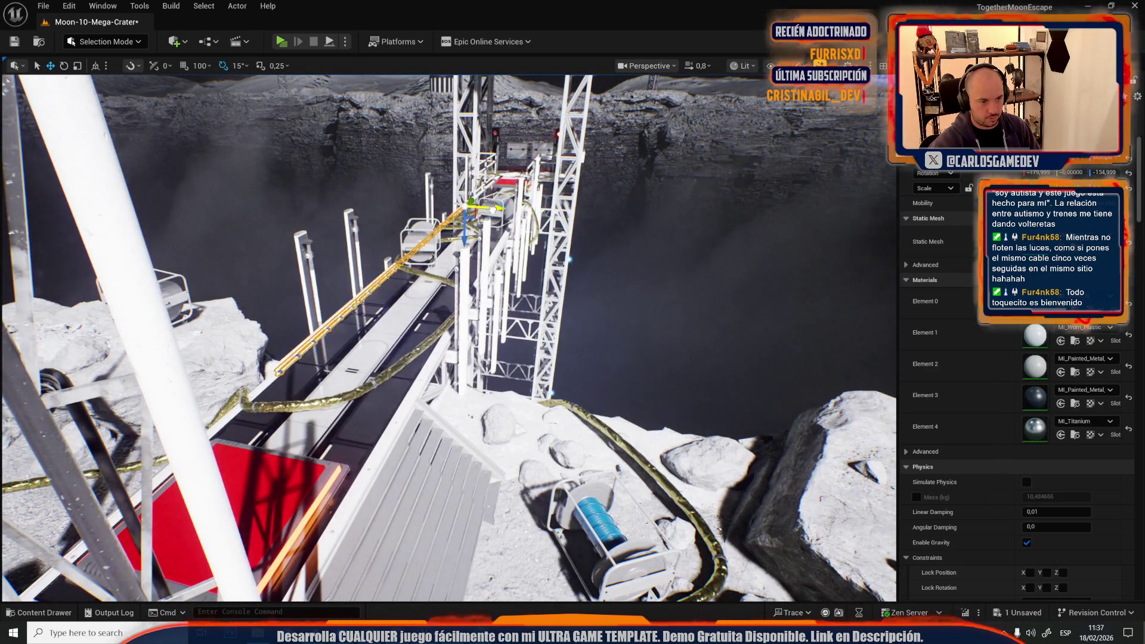
{"action": "scroll", "coordinate": [491, 210], "scroll_direction": "down", "scroll_amount": 2}
{"action": "key", "text": "w"}
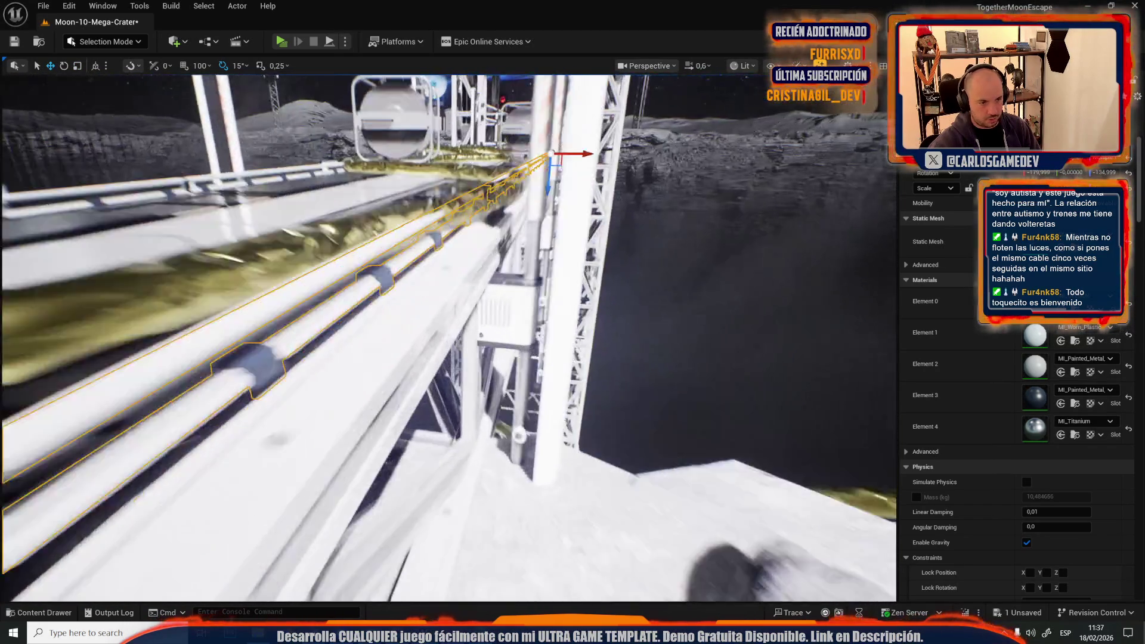
{"action": "key", "text": "w"}
{"action": "key", "text": "a"}
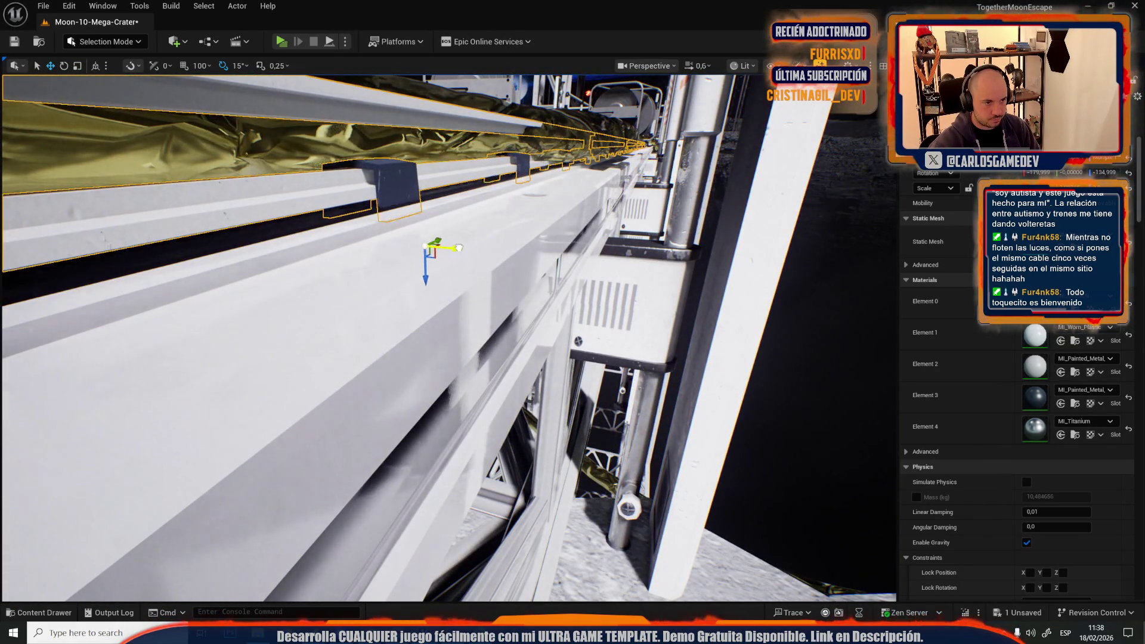
{"action": "key", "text": "d"}
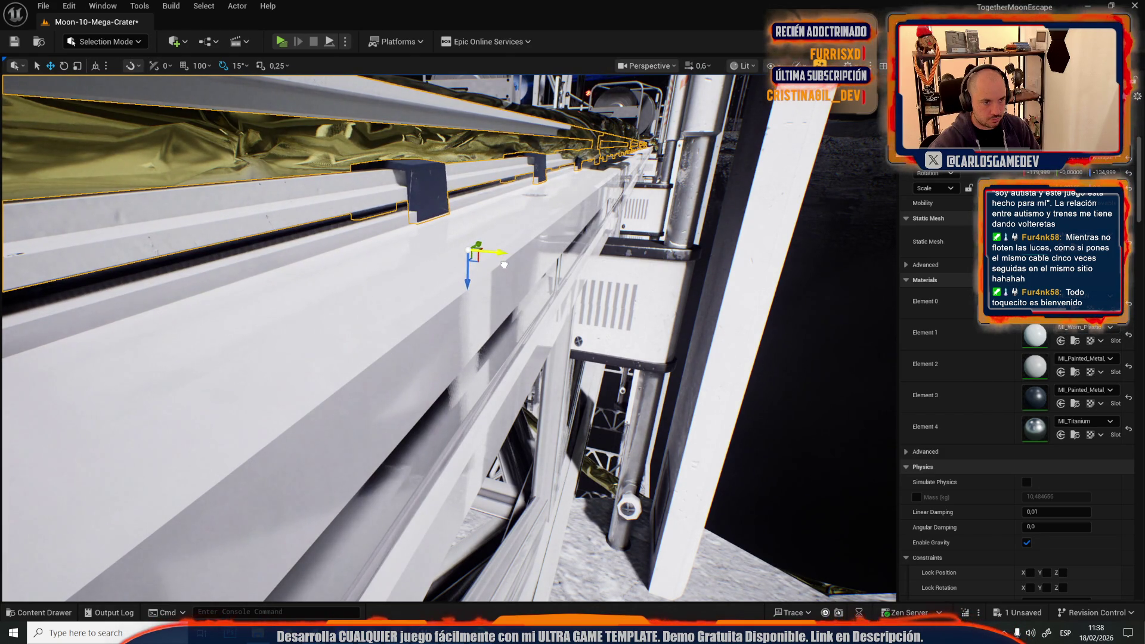
{"action": "key", "text": "s"}
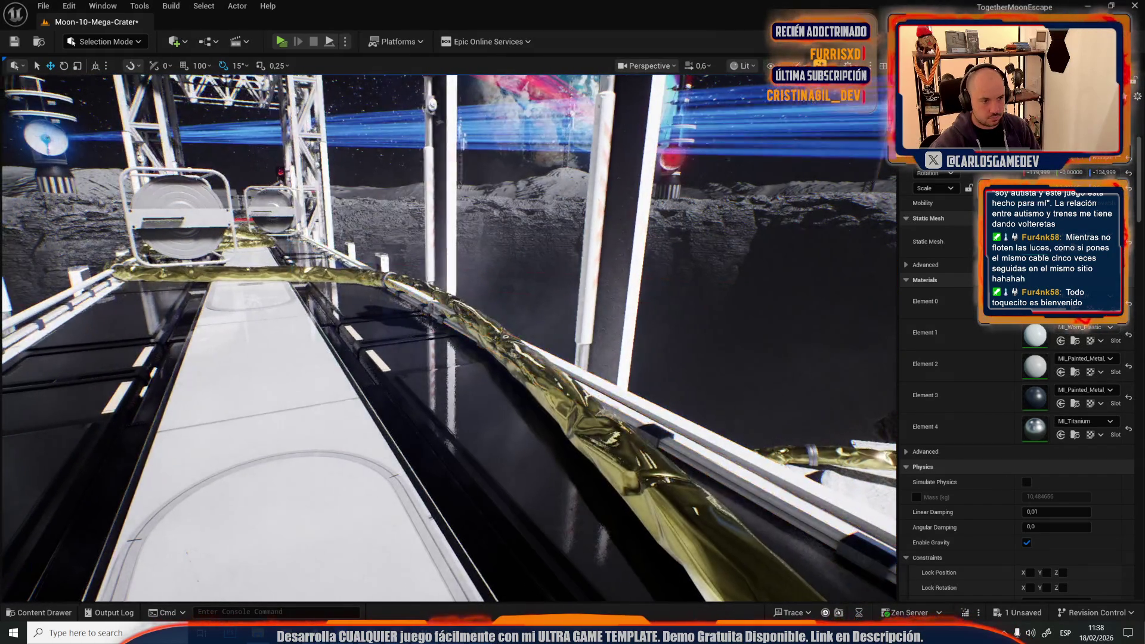
{"action": "key", "text": "e"}
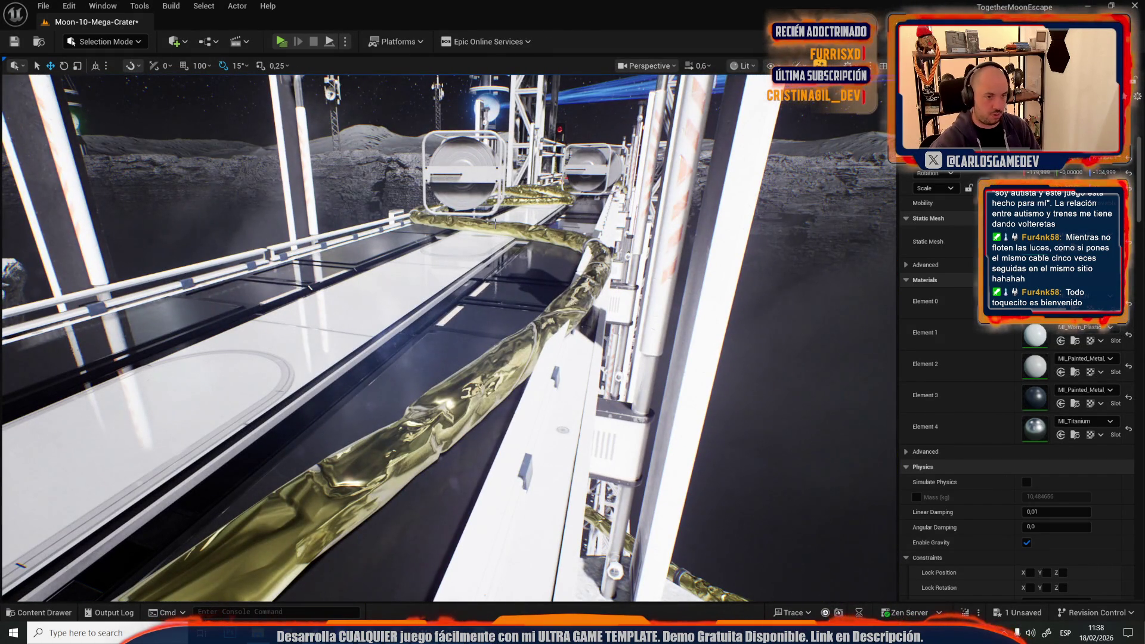
{"action": "left_click", "coordinate": [494, 223]}
Step: Fly in for a close look at the golden cable beside the track
{"action": "scroll", "coordinate": [447, 335], "scroll_direction": "up", "scroll_amount": 2}
{"action": "key", "text": "s"}
{"action": "scroll", "coordinate": [447, 334], "scroll_direction": "down", "scroll_amount": 2}
{"action": "key", "text": "w"}
{"action": "scroll", "coordinate": [448, 335], "scroll_direction": "down", "scroll_amount": 3}
{"action": "key", "text": "w"}
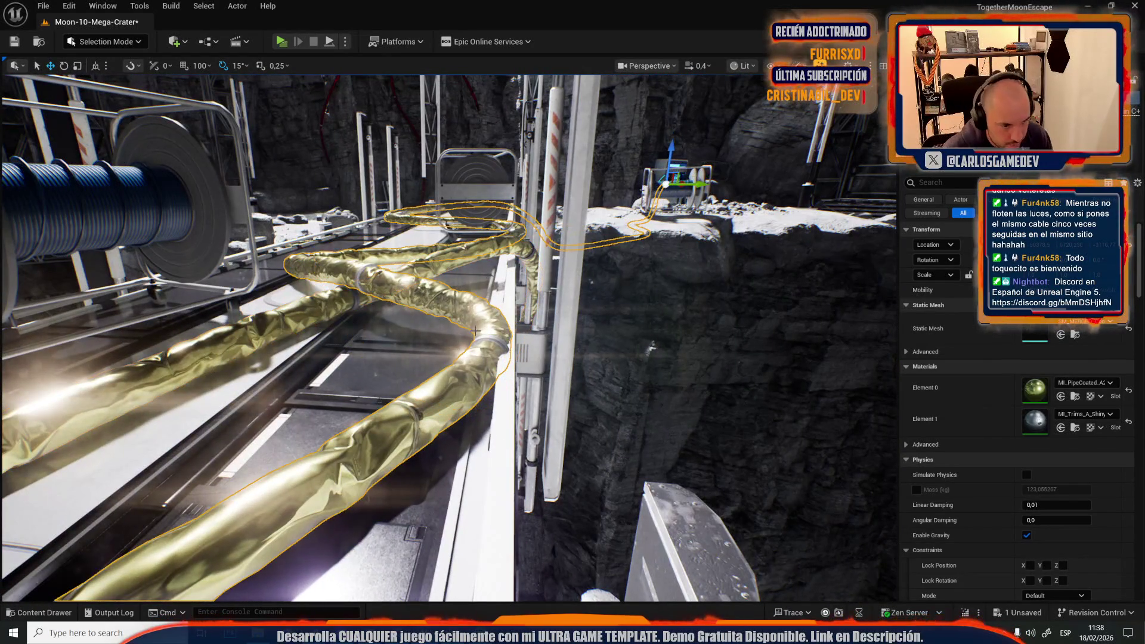
{"action": "key", "text": "ctrl+space"}
Step: Save all content, confirming Save Selected for the Moon-10-Mega-Crater level
{"action": "left_click", "coordinate": [374, 330]}
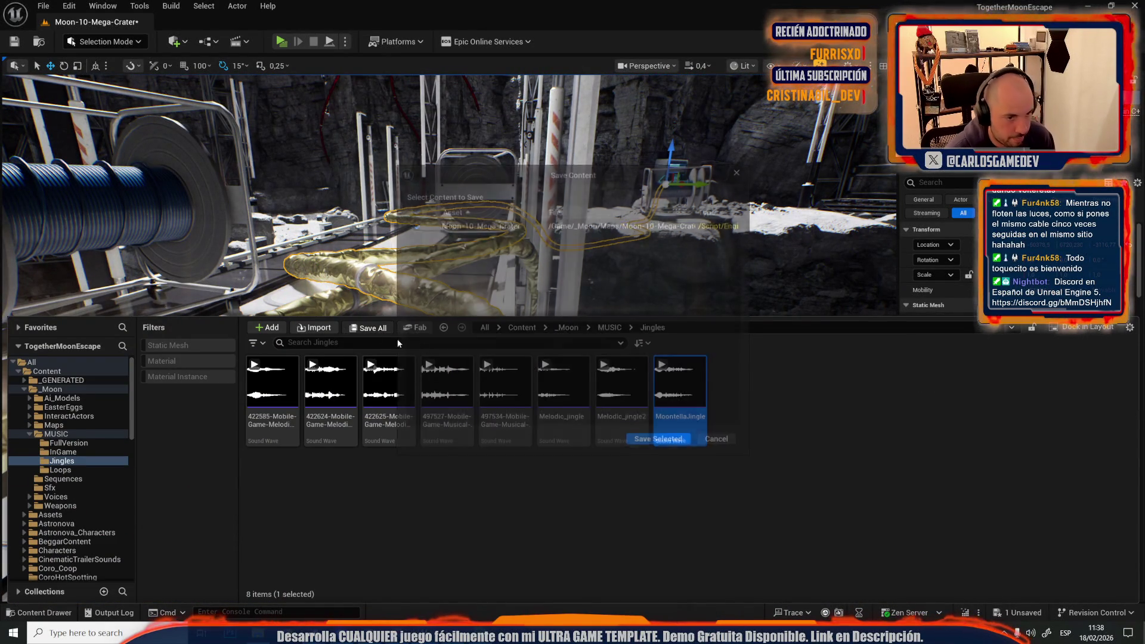
{"action": "left_click", "coordinate": [646, 442]}
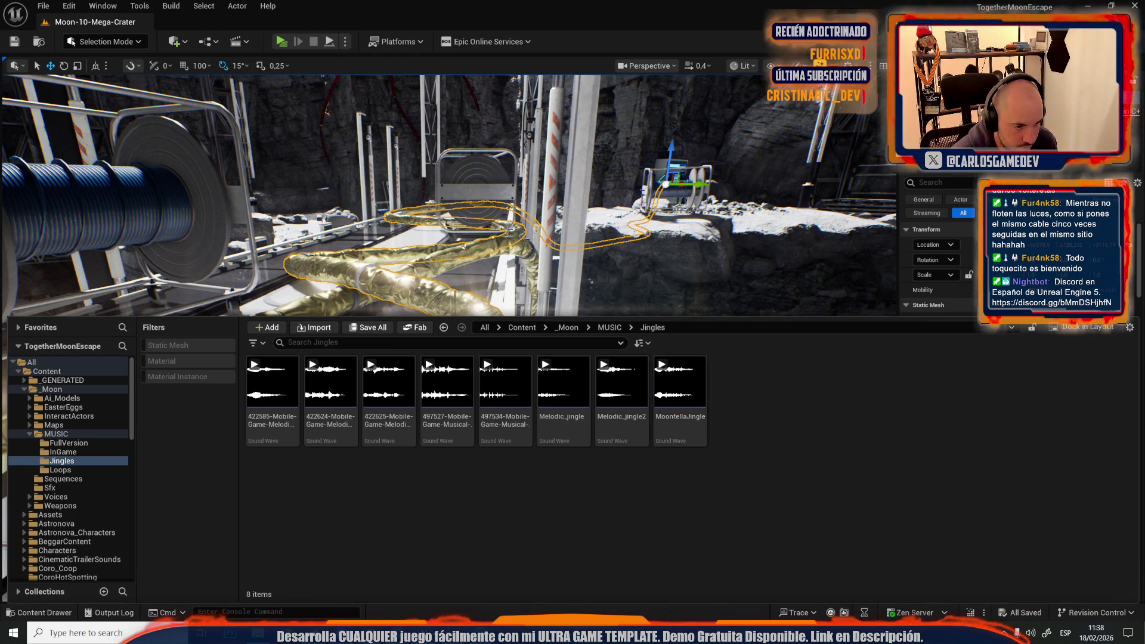
{"action": "key", "text": "f"}
{"action": "left_click", "coordinate": [102, 43]}
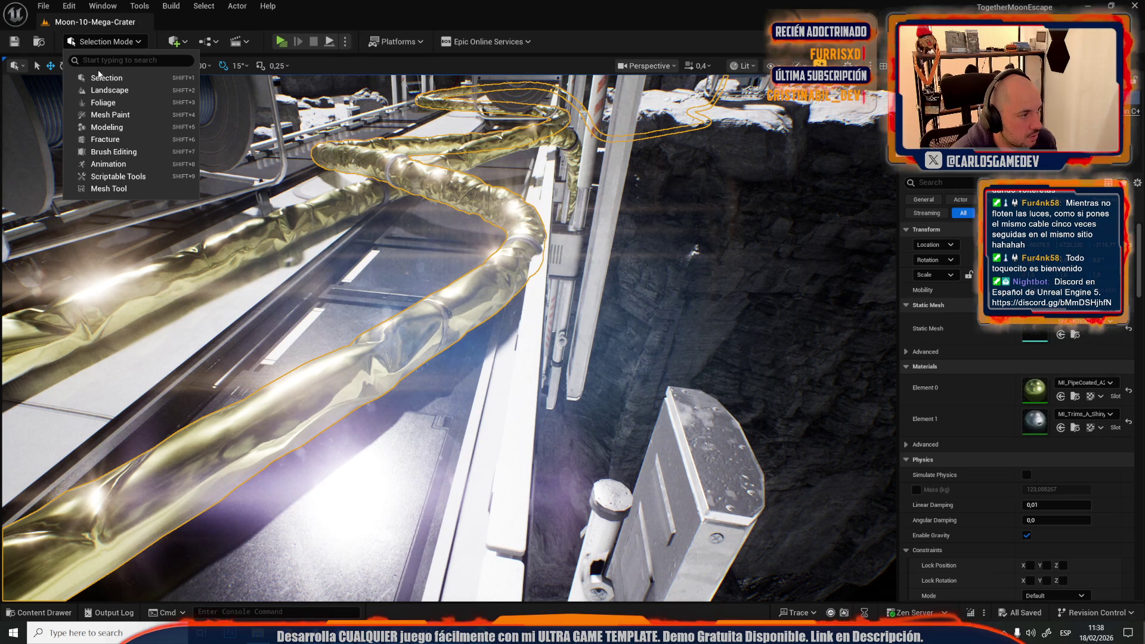
Step: Switch to Modeling Mode and start Deform > Vertex Sculpt on the golden pipe
{"action": "left_click", "coordinate": [119, 127]}
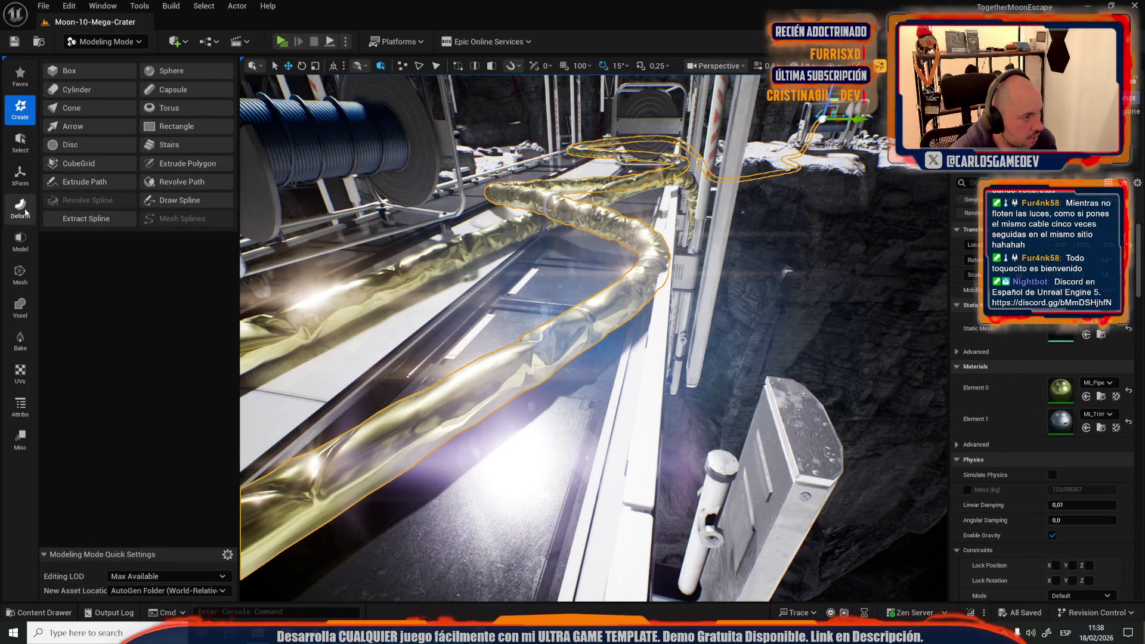
{"action": "left_click", "coordinate": [25, 212]}
{"action": "left_click", "coordinate": [70, 70]}
{"action": "left_click_drag", "start_coordinate": [646, 264], "coordinate": [620, 301]}
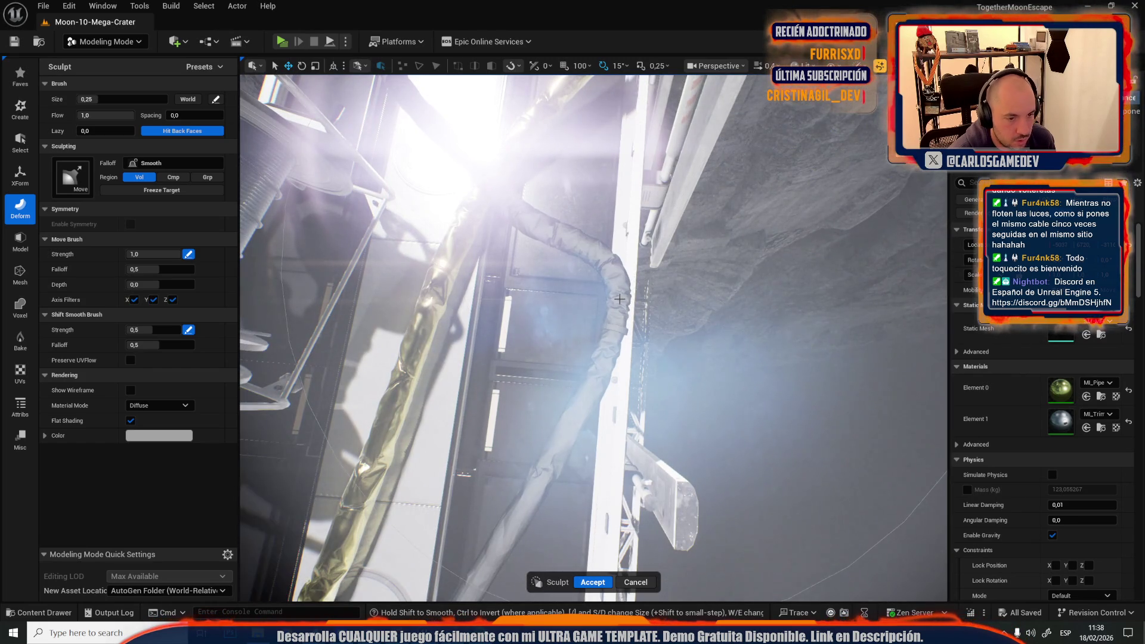
{"action": "key", "text": "ctrl+z"}
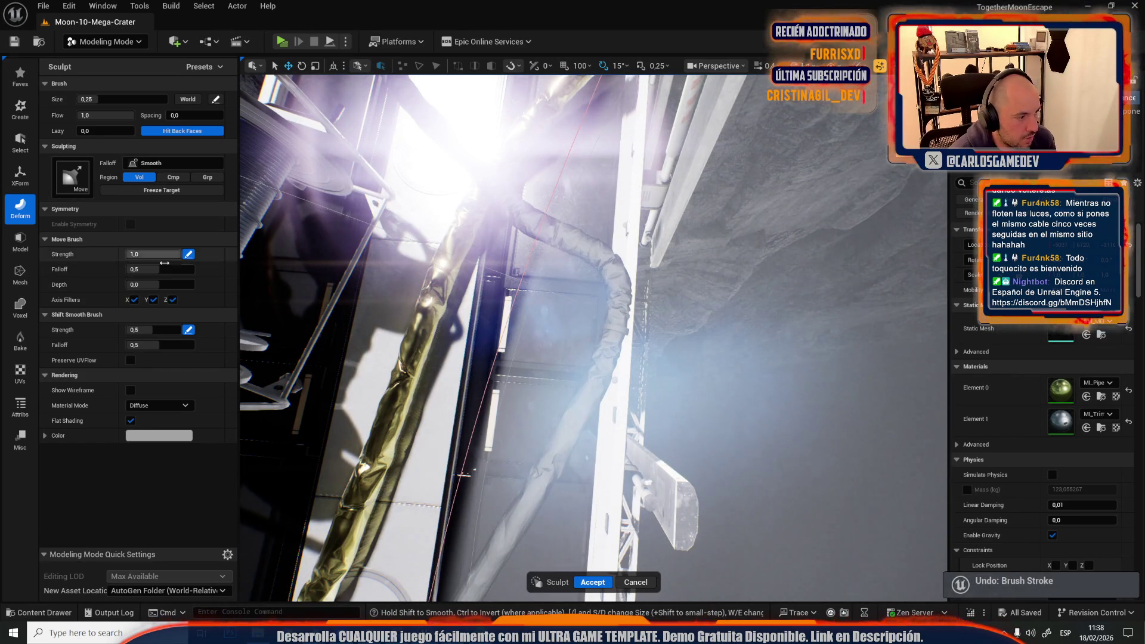
Step: Widen the brush falloff, measure Size in World units, and enlarge the brush to sculpt the pipe
{"action": "left_click_drag", "start_coordinate": [169, 270], "coordinate": [191, 269]}
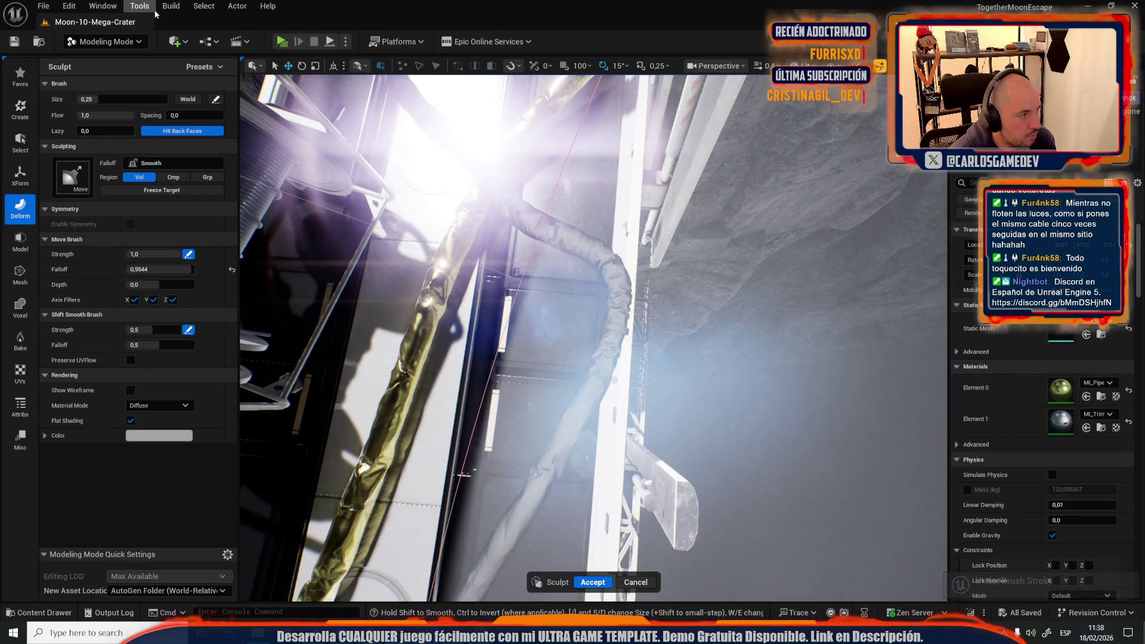
{"action": "left_click", "coordinate": [179, 99]}
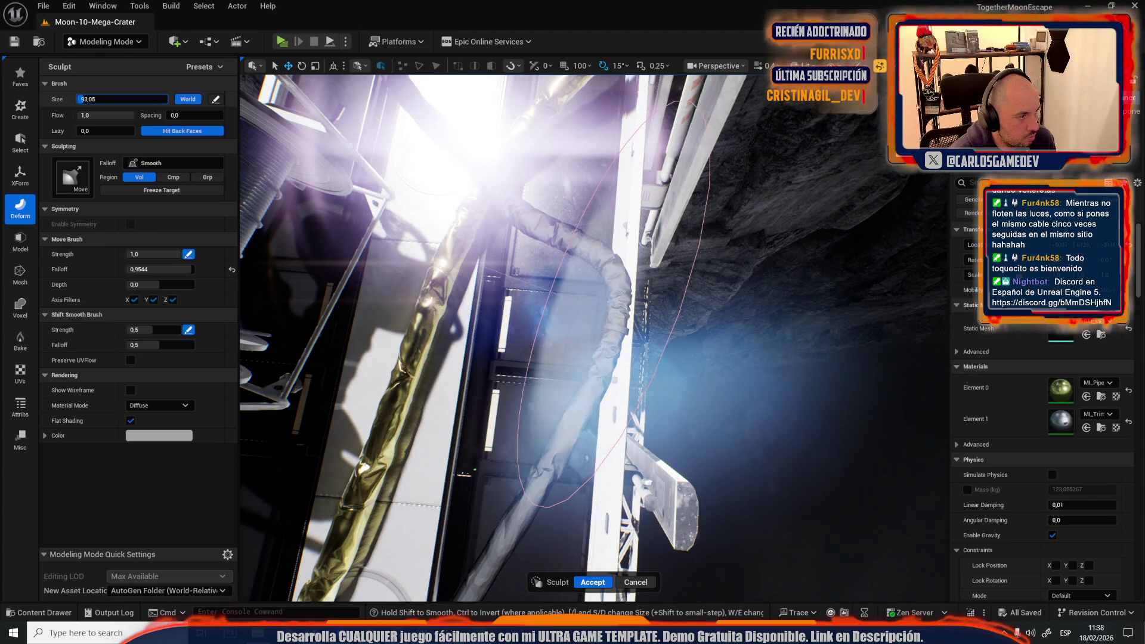
{"action": "key", "text": "bracketright"}
{"action": "key", "text": "bracketright"}
{"action": "key", "text": "bracketright"}
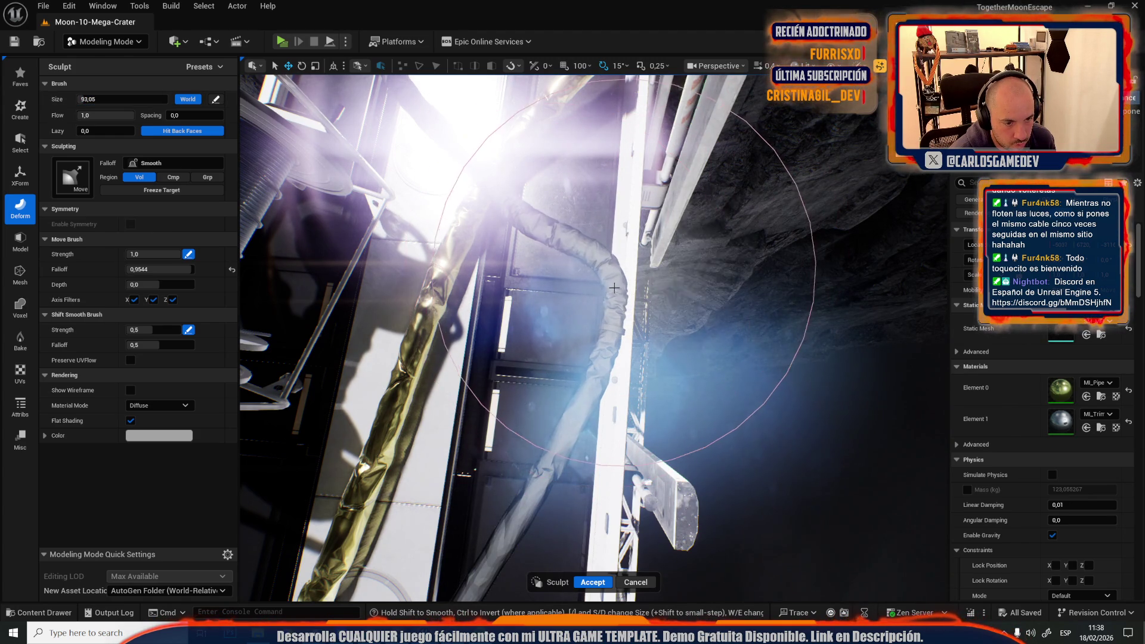
{"action": "scroll", "coordinate": [597, 286], "scroll_direction": "up", "scroll_amount": 2}
{"action": "scroll", "coordinate": [591, 288], "scroll_direction": "up", "scroll_amount": 5}
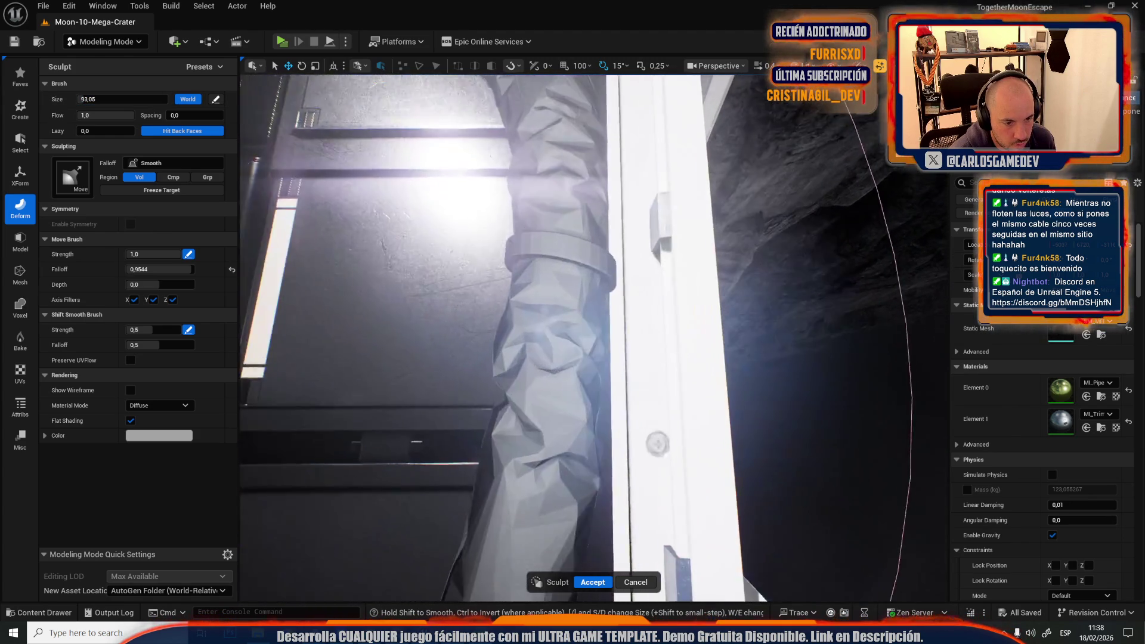
{"action": "key", "text": "ctrl+z"}
{"action": "key", "text": "ctrl+z"}
{"action": "key", "text": "ctrl+z"}
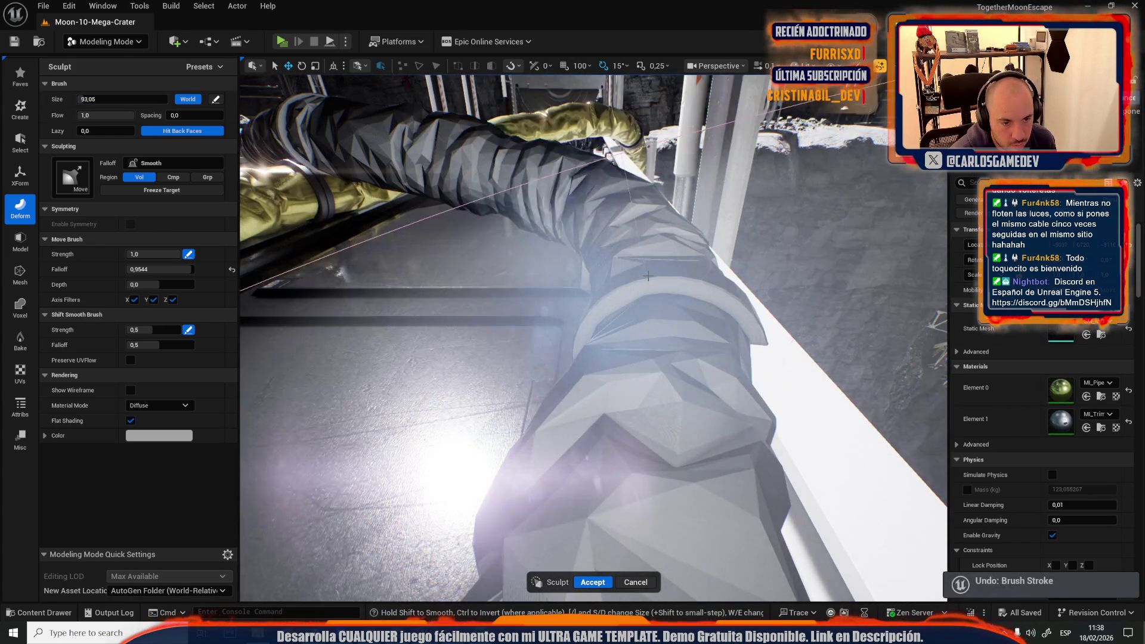
{"action": "scroll", "coordinate": [570, 272], "scroll_direction": "up", "scroll_amount": 6}
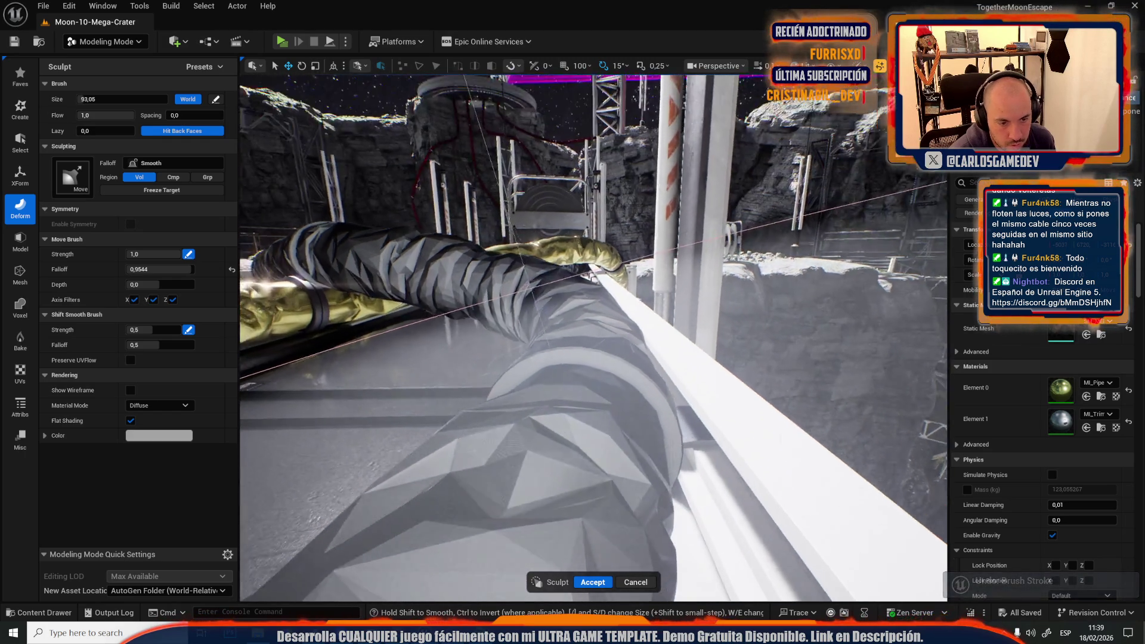
{"action": "scroll", "coordinate": [594, 338], "scroll_direction": "down", "scroll_amount": 5}
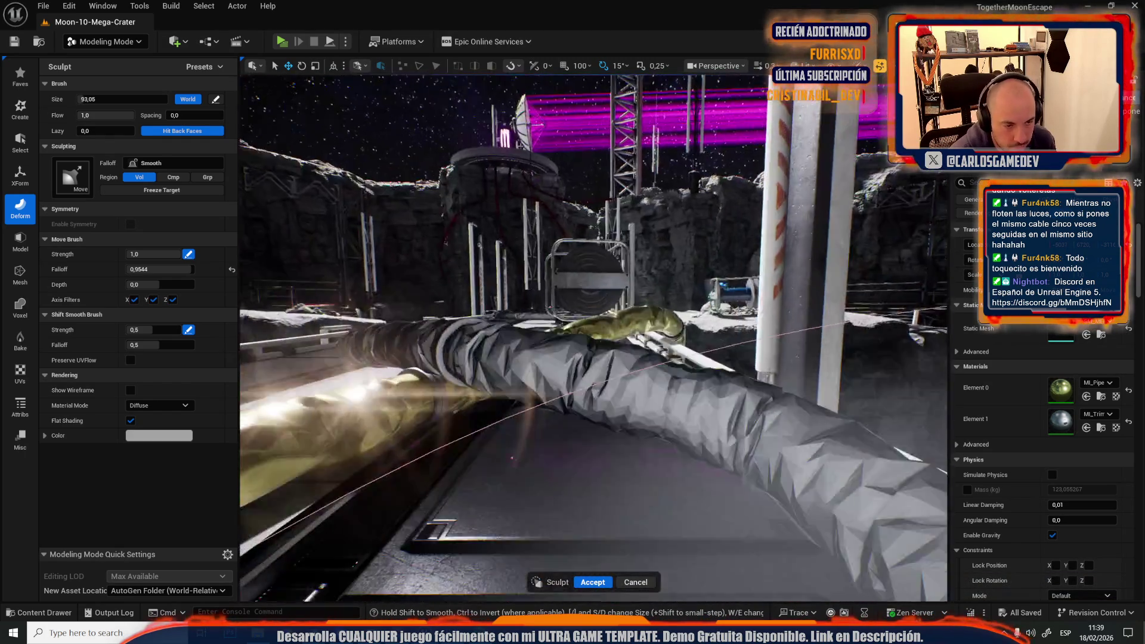
{"action": "scroll", "coordinate": [772, 420], "scroll_direction": "down", "scroll_amount": 4}
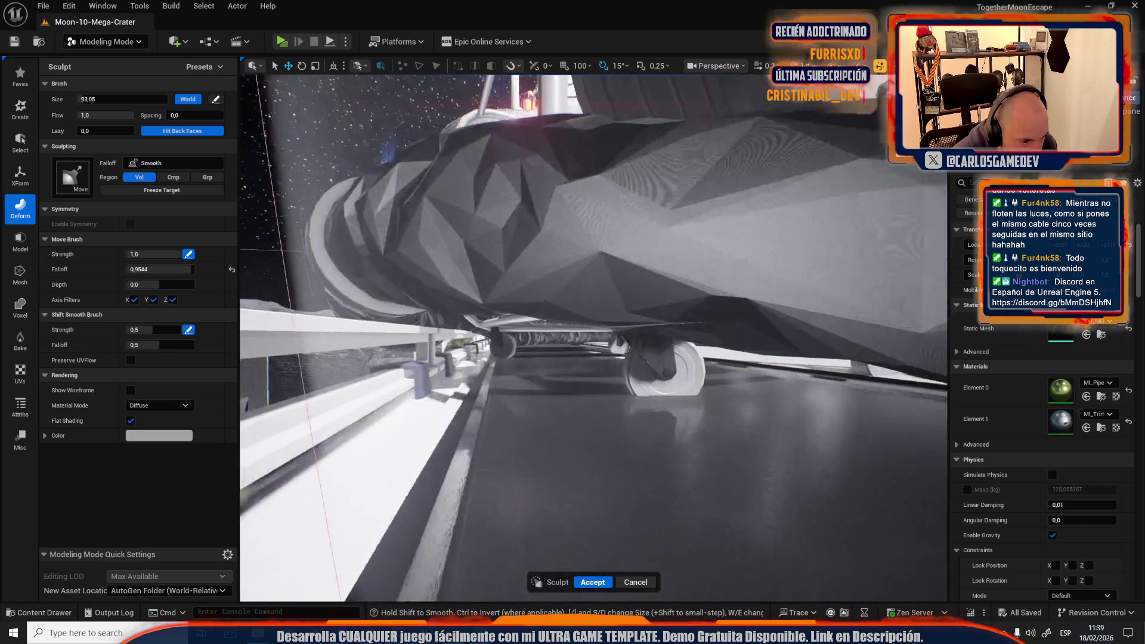
{"action": "scroll", "coordinate": [594, 338], "scroll_direction": "down", "scroll_amount": 5}
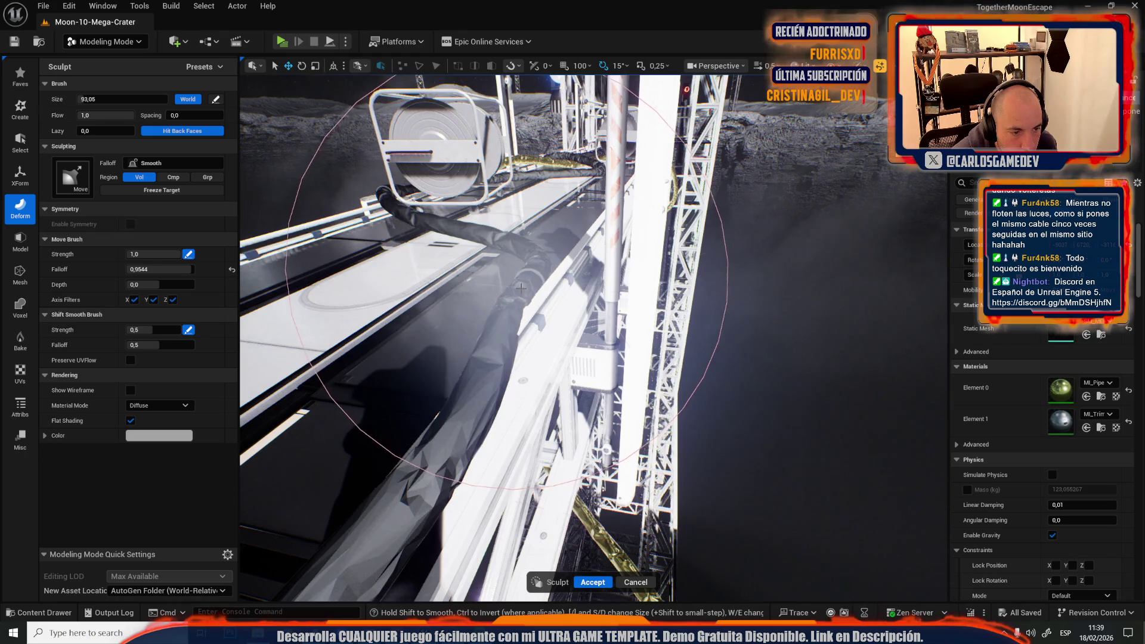
{"action": "scroll", "coordinate": [603, 362], "scroll_direction": "up", "scroll_amount": 2}
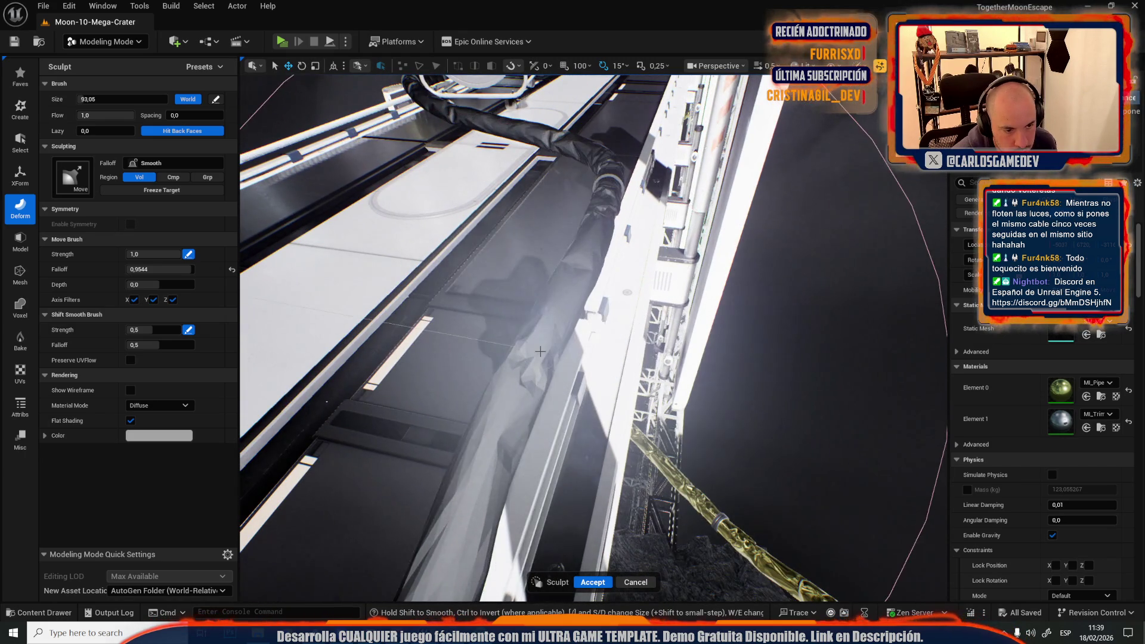
Step: Review the sculpted pipe around the tower and accept the result
{"action": "mouse_move", "coordinate": [588, 249]}
{"action": "left_mouse_down"}
{"action": "mouse_move", "coordinate": [643, 291]}
{"action": "mouse_move", "coordinate": [647, 328]}
{"action": "mouse_move", "coordinate": [591, 364]}
{"action": "left_mouse_up"}
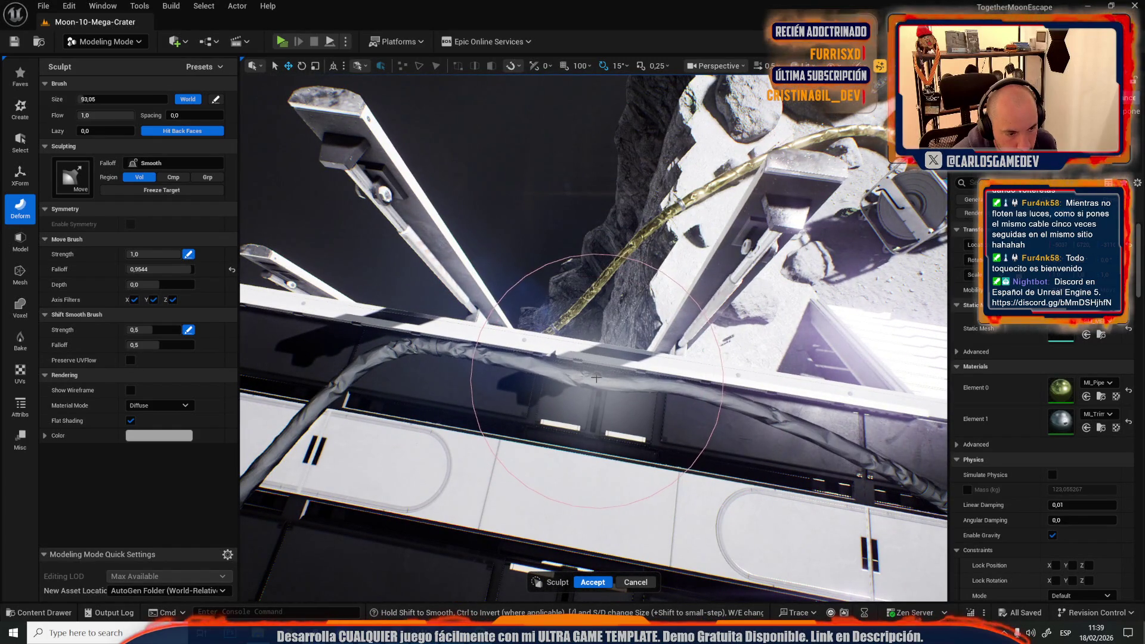
{"action": "key", "text": "f"}
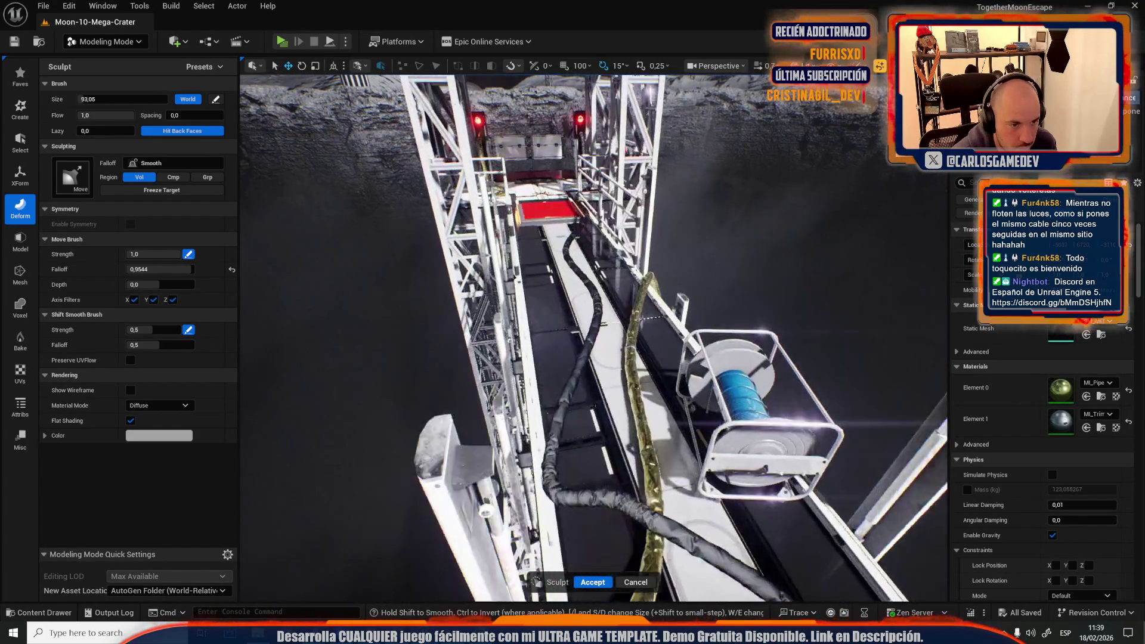
{"action": "left_click_drag", "start_coordinate": [582, 479], "coordinate": [582, 418]}
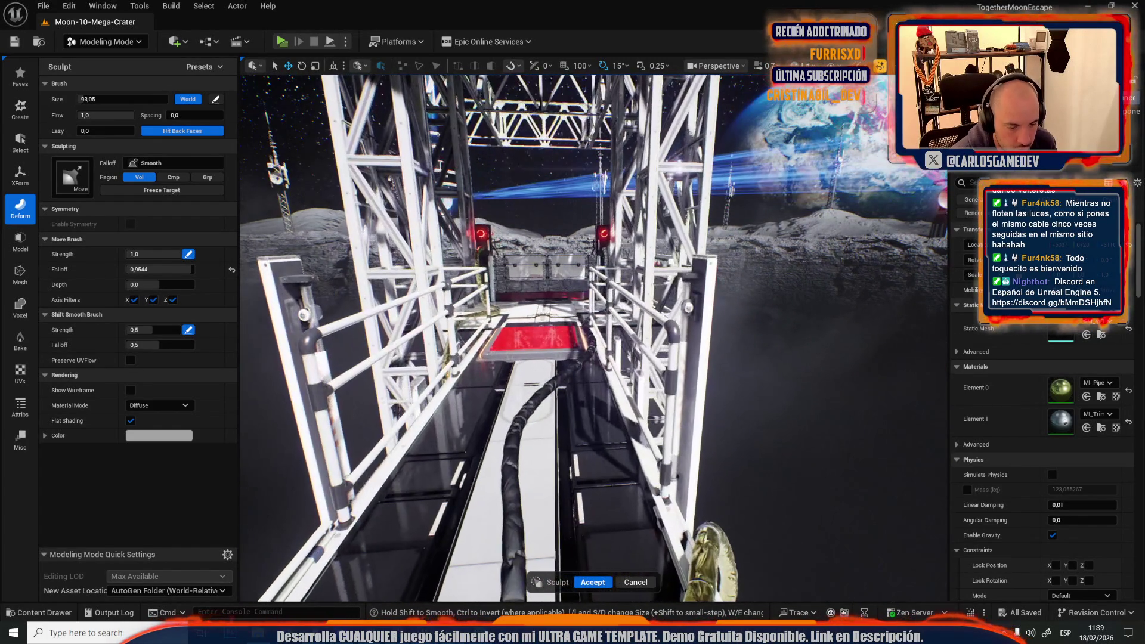
{"action": "left_click", "coordinate": [594, 582]}
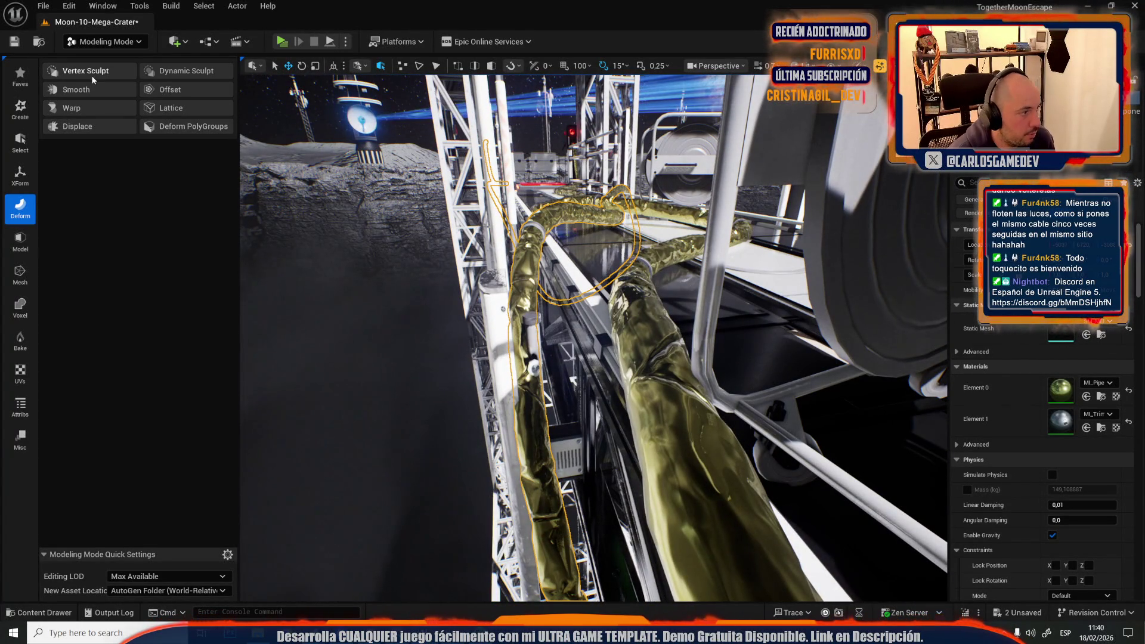
Step: Vertex-sculpt the cable stretch near the red platform and accept the change
{"action": "left_click", "coordinate": [90, 70]}
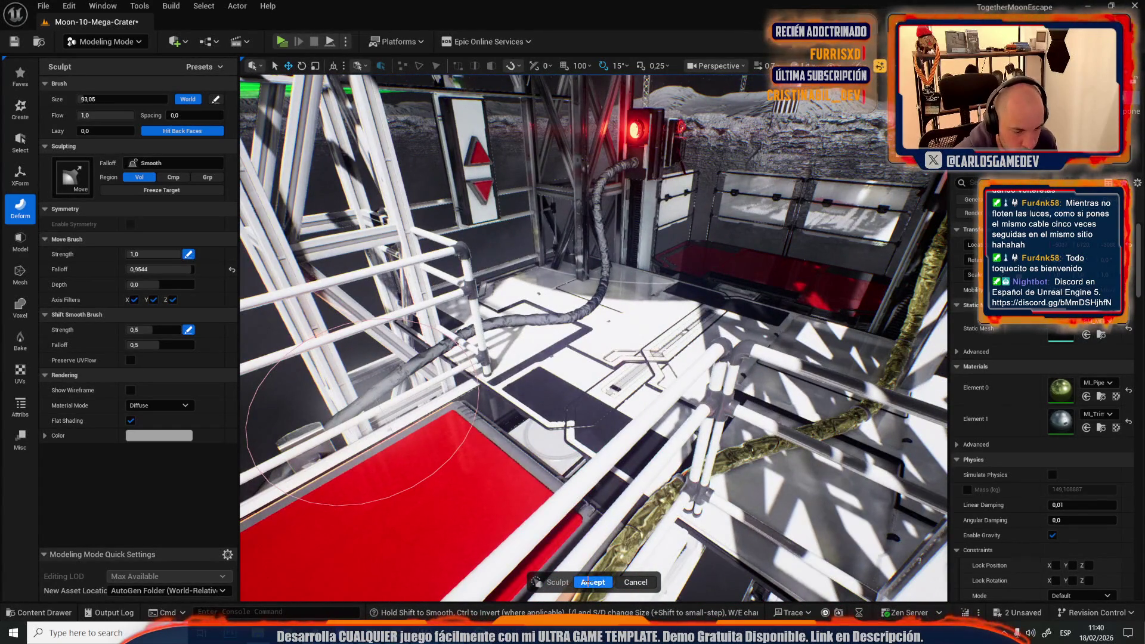
{"action": "left_click", "coordinate": [583, 577]}
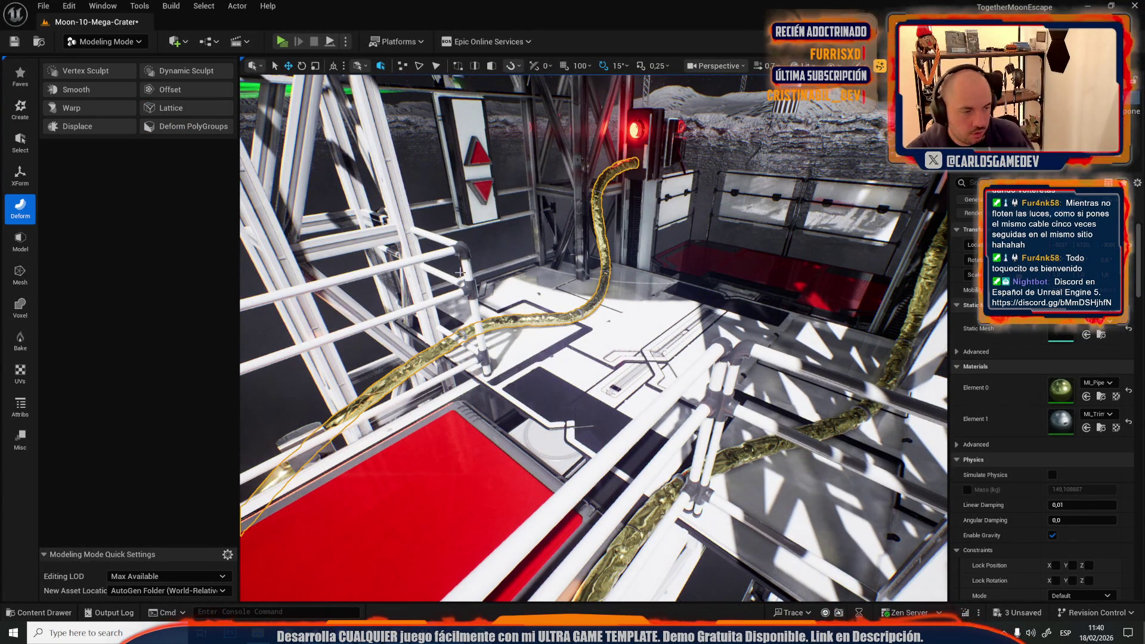
{"action": "key", "text": "f"}
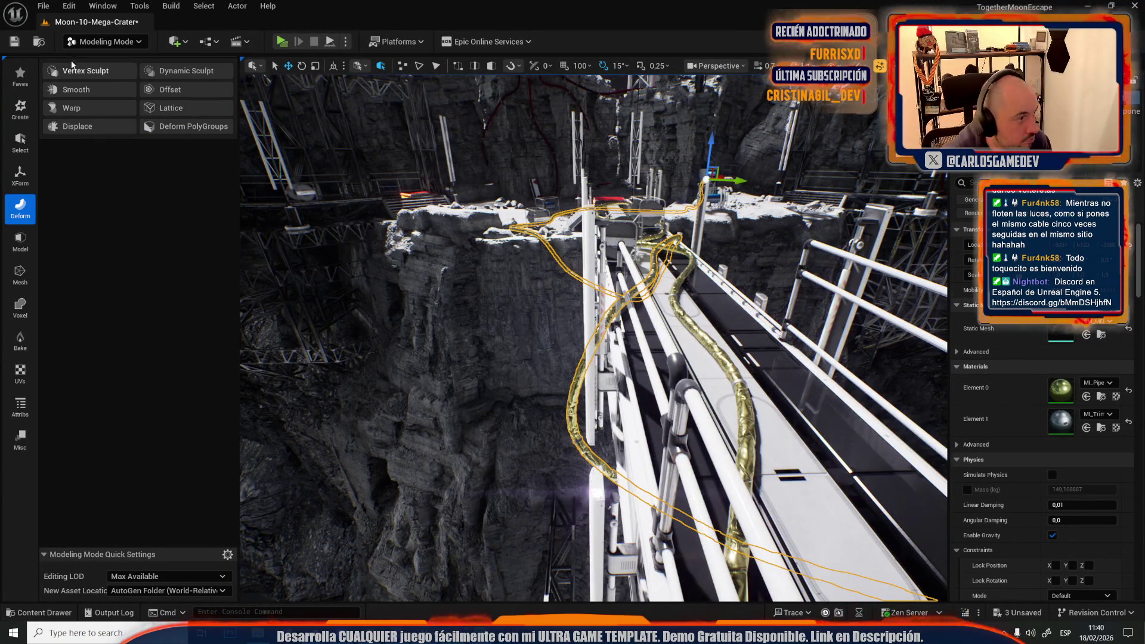
{"action": "left_click", "coordinate": [101, 44]}
Step: Select the loose rail beam on the truss and rotate it 30 degrees in yaw
{"action": "left_click", "coordinate": [104, 76]}
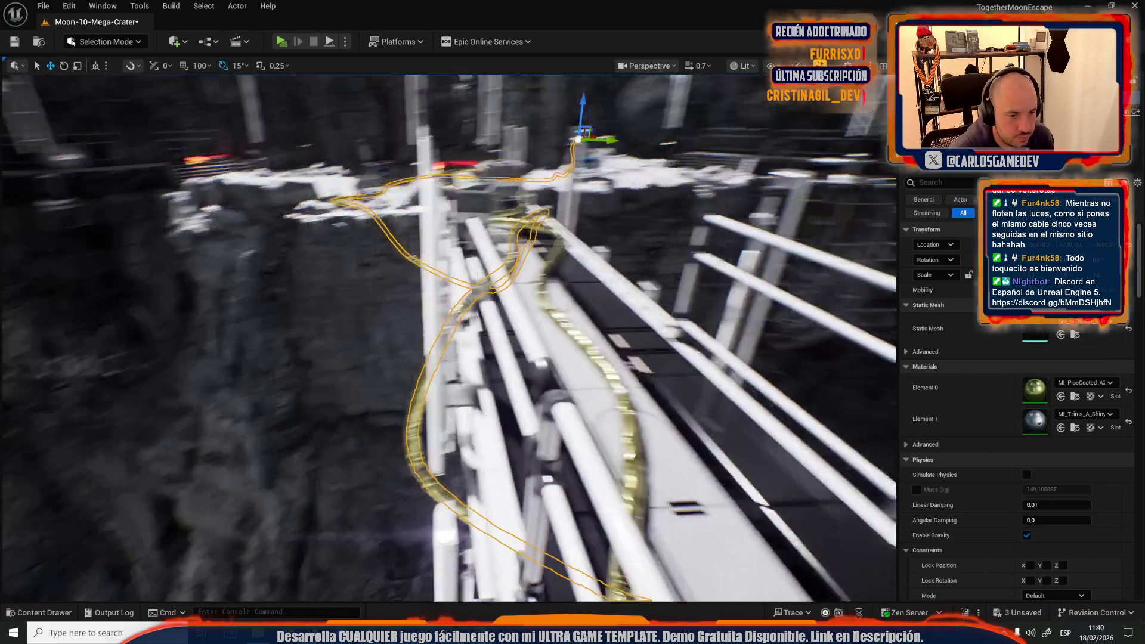
{"action": "left_click", "coordinate": [310, 178]}
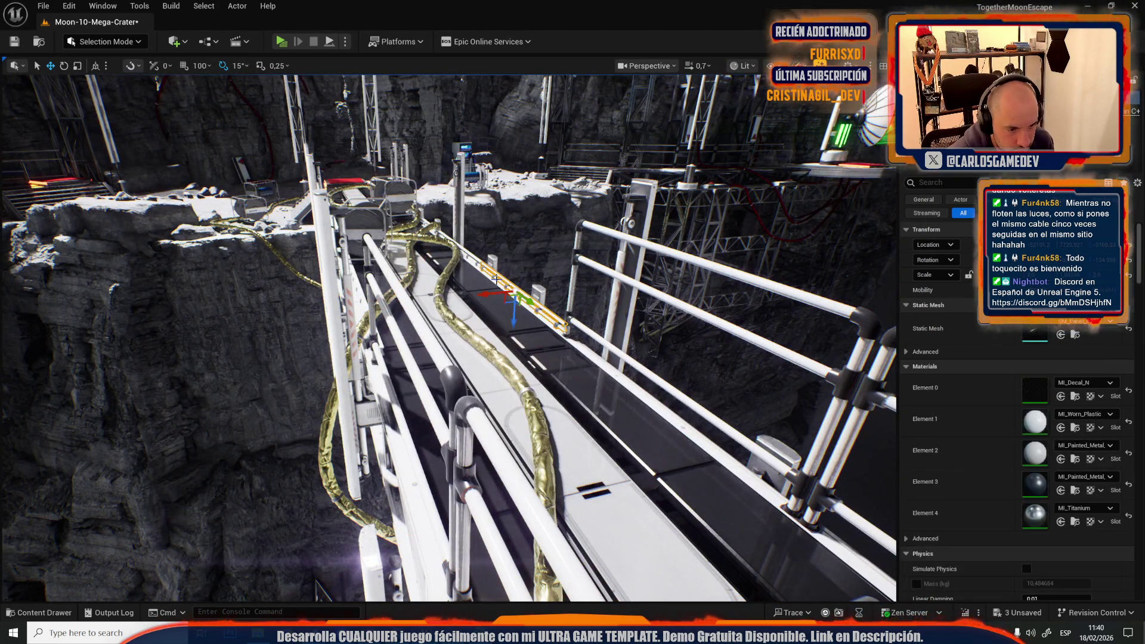
{"action": "key", "text": "f"}
{"action": "key", "text": "w"}
{"action": "scroll", "coordinate": [447, 334], "scroll_direction": "up", "scroll_amount": 1}
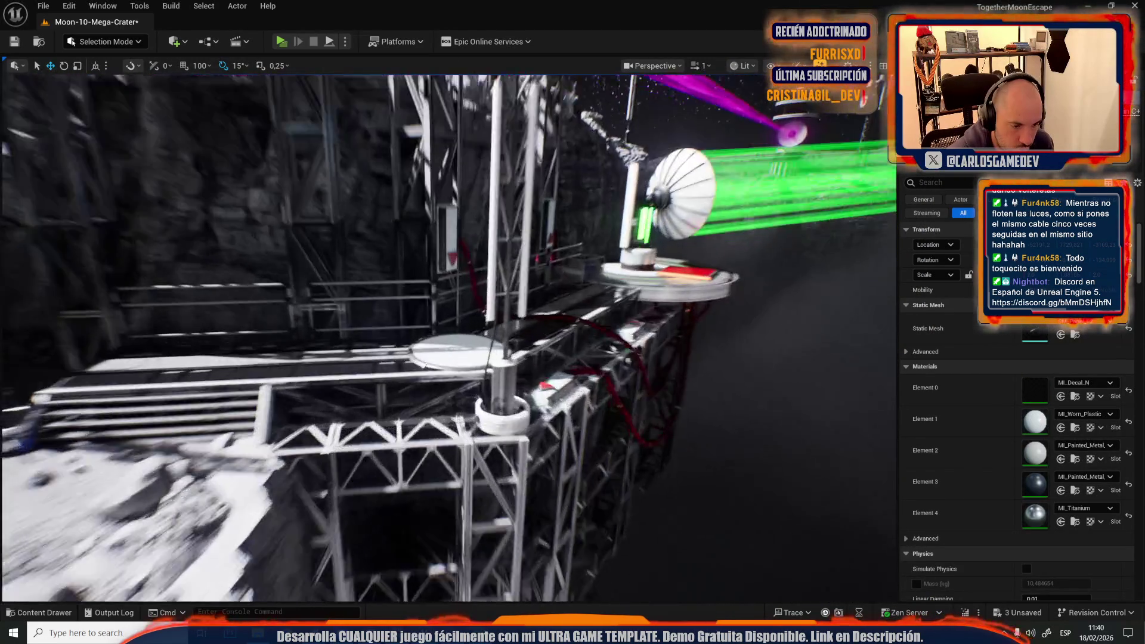
{"action": "key", "text": "w"}
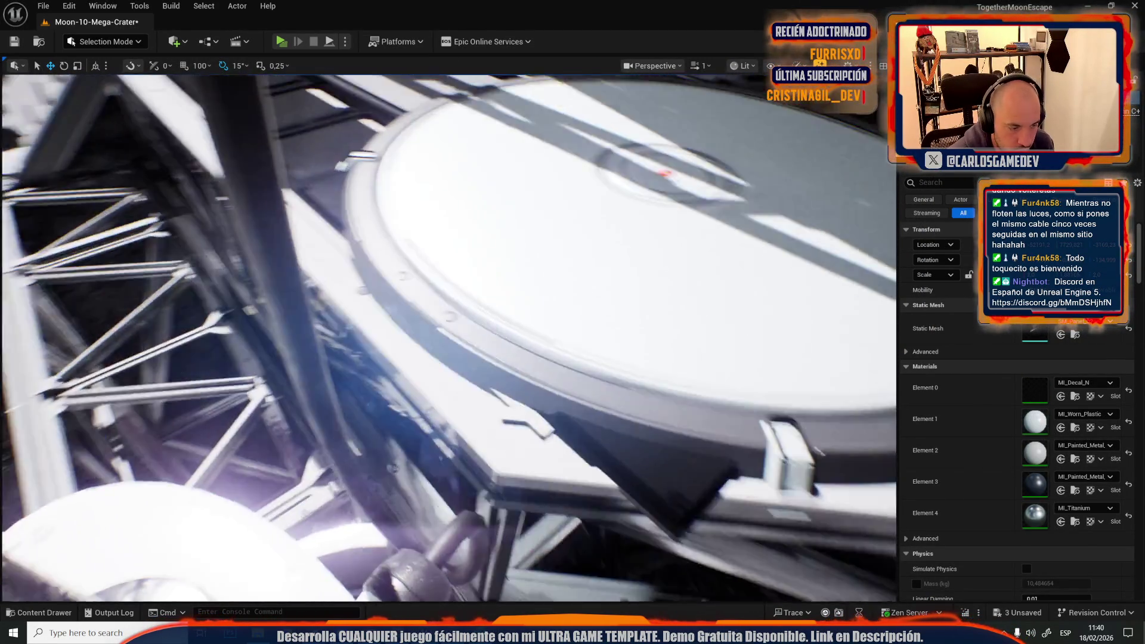
{"action": "key", "text": "s"}
{"action": "scroll", "coordinate": [591, 328], "scroll_direction": "down", "scroll_amount": 1}
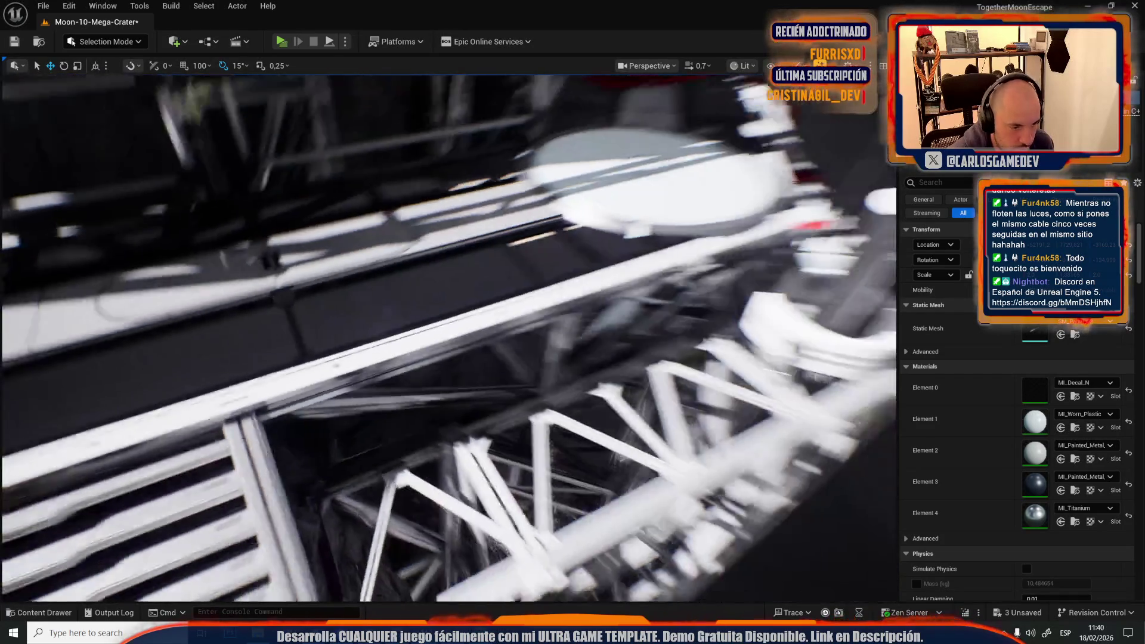
{"action": "left_click", "coordinate": [538, 314]}
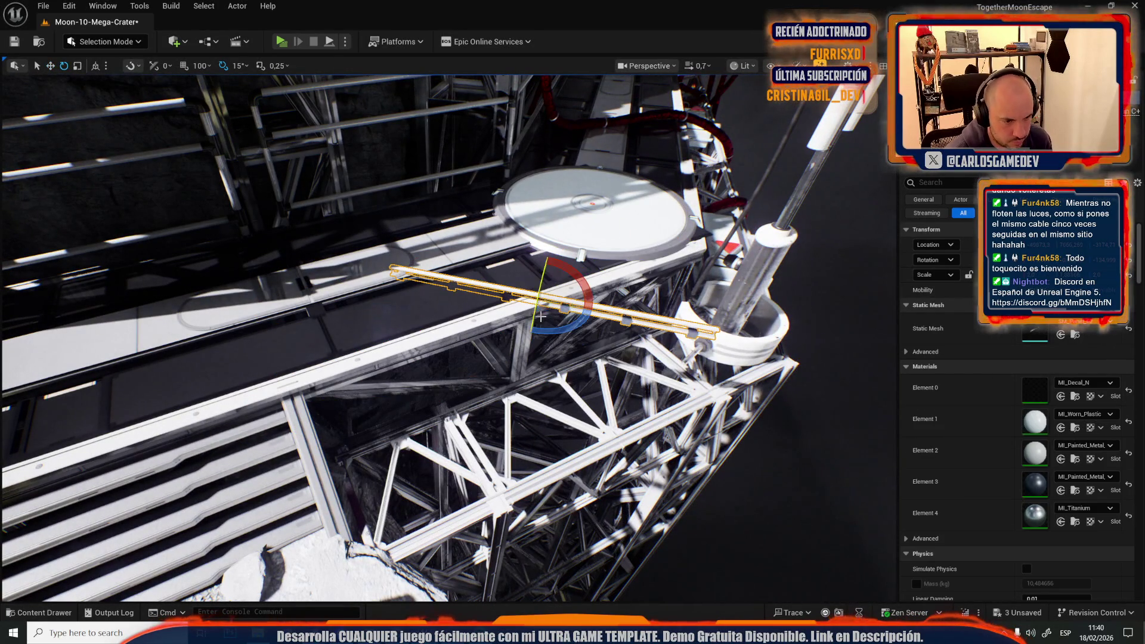
{"action": "left_click_drag", "start_coordinate": [544, 327], "coordinate": [564, 334]}
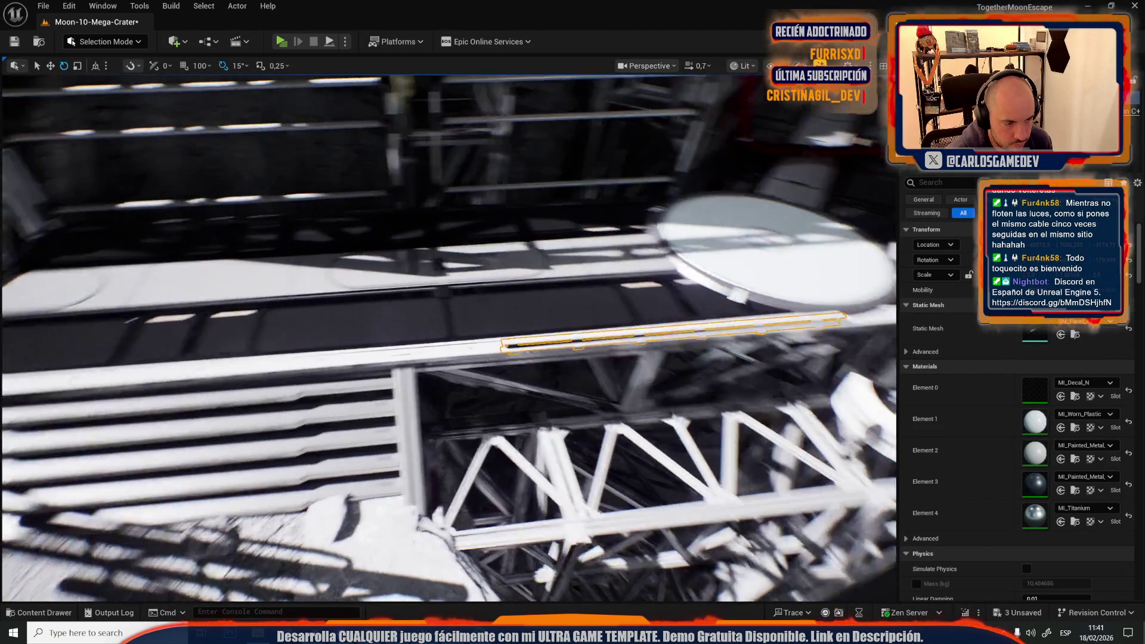
Step: Switch to Scale, view the rail from lower angles, and add a second rail segment
{"action": "key", "text": "r"}
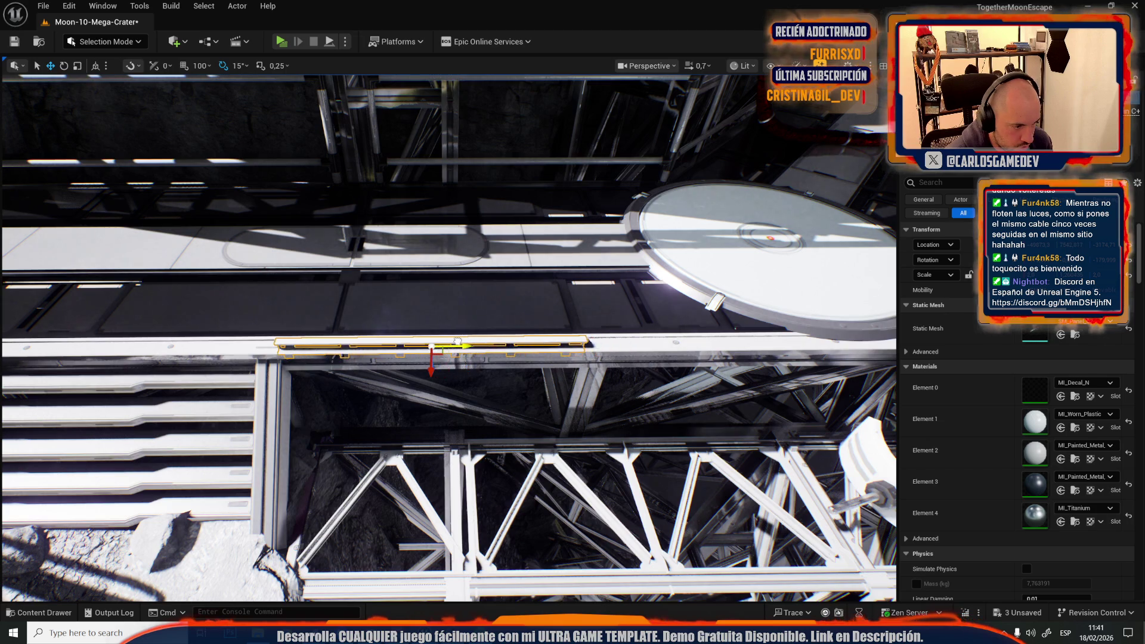
{"action": "scroll", "coordinate": [459, 341], "scroll_direction": "down", "scroll_amount": 6}
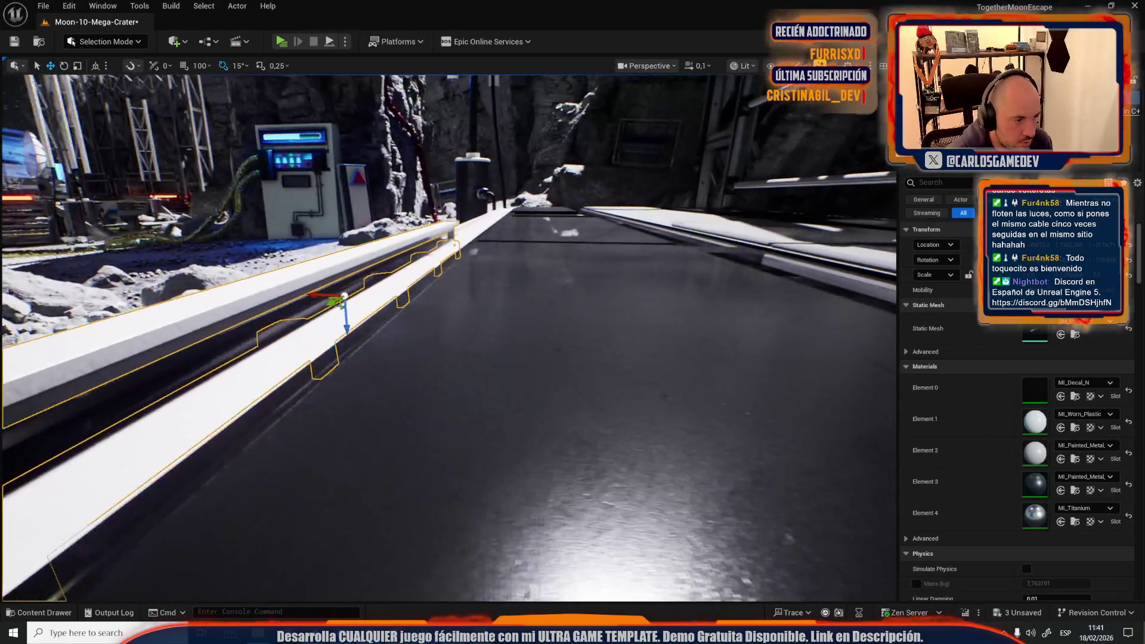
{"action": "scroll", "coordinate": [370, 305], "scroll_direction": "up", "scroll_amount": 1}
{"action": "scroll", "coordinate": [370, 305], "scroll_direction": "up", "scroll_amount": 2}
{"action": "scroll", "coordinate": [358, 317], "scroll_direction": "up", "scroll_amount": 2}
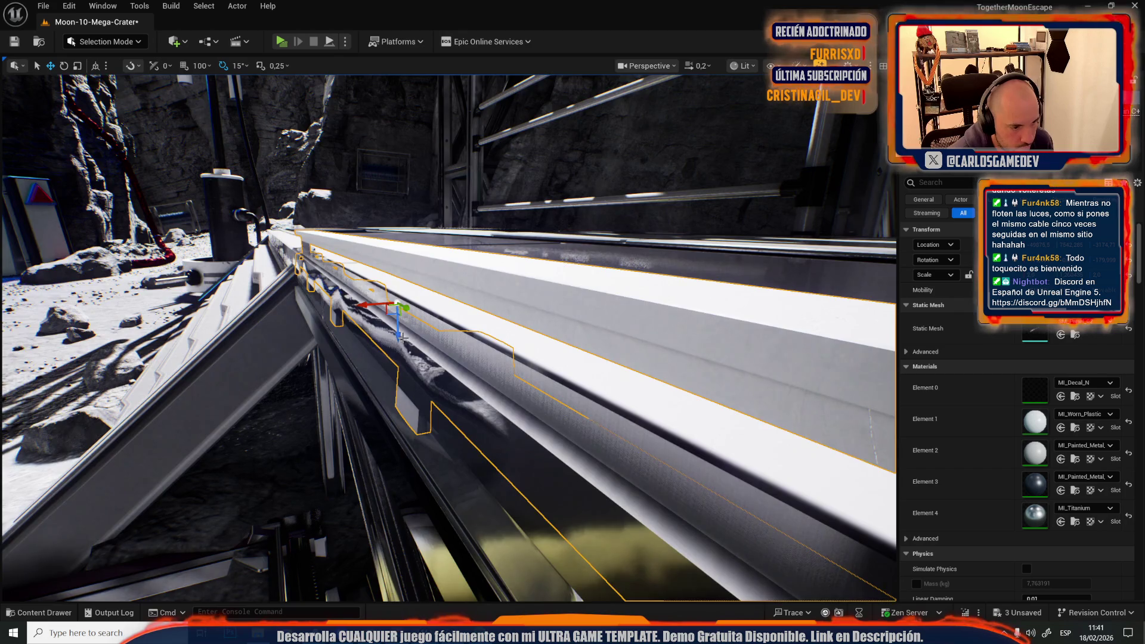
{"action": "scroll", "coordinate": [403, 338], "scroll_direction": "up", "scroll_amount": 2}
{"action": "mouse_move", "coordinate": [369, 340]}
{"action": "left_mouse_down"}
{"action": "mouse_move", "coordinate": [418, 322]}
{"action": "mouse_move", "coordinate": [436, 341]}
{"action": "mouse_move", "coordinate": [448, 311]}
{"action": "mouse_move", "coordinate": [454, 323]}
{"action": "mouse_move", "coordinate": [271, 387]}
{"action": "left_mouse_up"}
{"action": "scroll", "coordinate": [447, 310], "scroll_direction": "up", "scroll_amount": 2}
{"action": "mouse_move", "coordinate": [321, 418]}
{"action": "left_mouse_down"}
{"action": "mouse_move", "coordinate": [605, 463]}
{"action": "mouse_move", "coordinate": [388, 411]}
{"action": "mouse_move", "coordinate": [342, 396]}
{"action": "mouse_move", "coordinate": [348, 382]}
{"action": "left_mouse_up"}
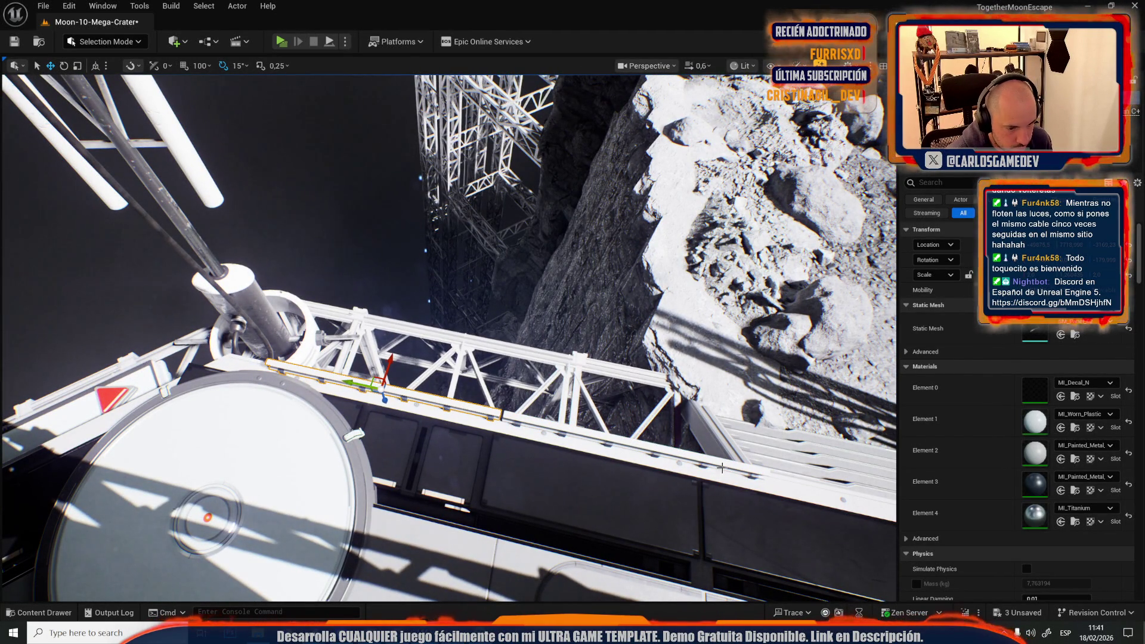
{"action": "left_click", "coordinate": [758, 480], "text": "ctrl"}
Step: Scale the selected rails longer toward their left end
{"action": "scroll", "coordinate": [758, 481], "scroll_direction": "up", "scroll_amount": 3}
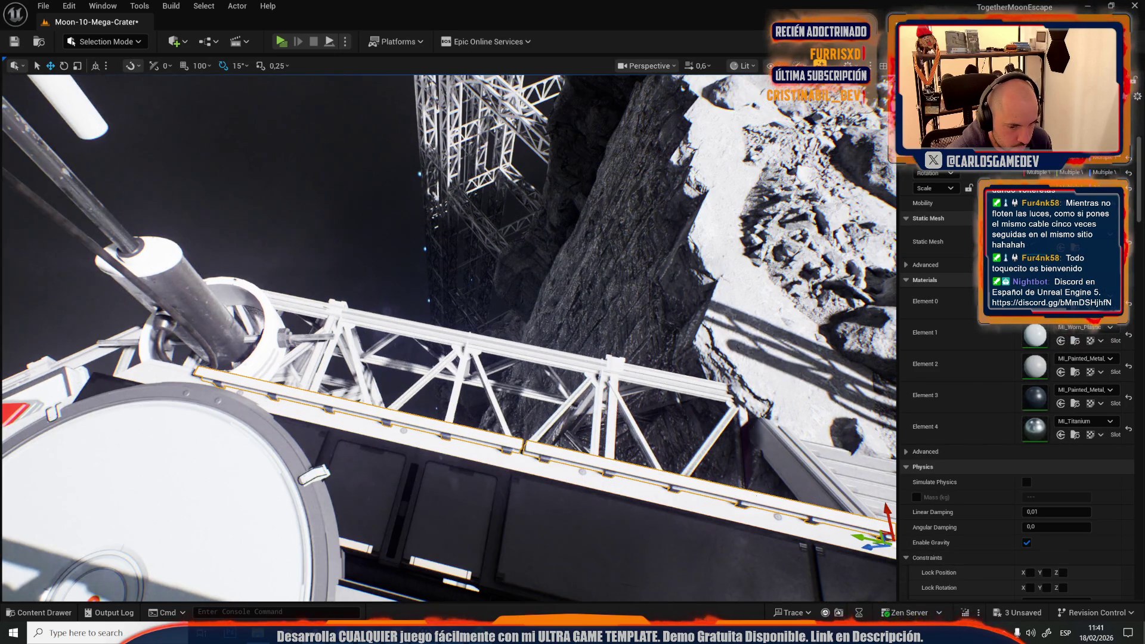
{"action": "scroll", "coordinate": [758, 482], "scroll_direction": "down", "scroll_amount": 3}
{"action": "key", "text": "r"}
{"action": "mouse_move", "coordinate": [721, 449]}
{"action": "left_mouse_down"}
{"action": "mouse_move", "coordinate": [680, 446]}
{"action": "mouse_move", "coordinate": [567, 331]}
{"action": "left_mouse_up"}
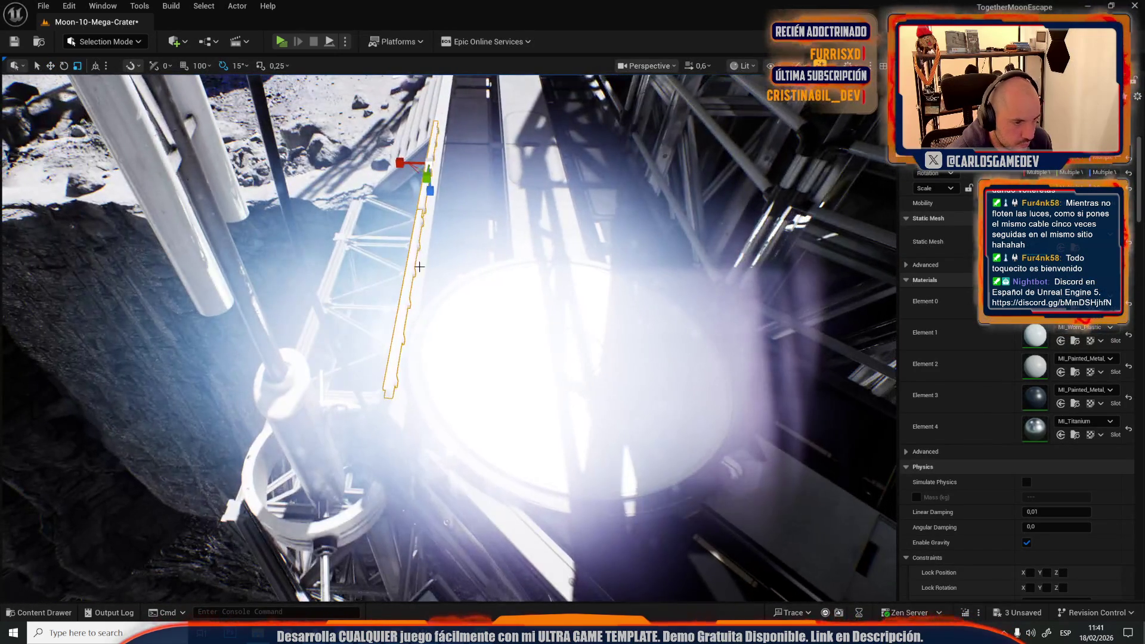
{"action": "scroll", "coordinate": [1005, 346], "scroll_direction": "down", "scroll_amount": 10}
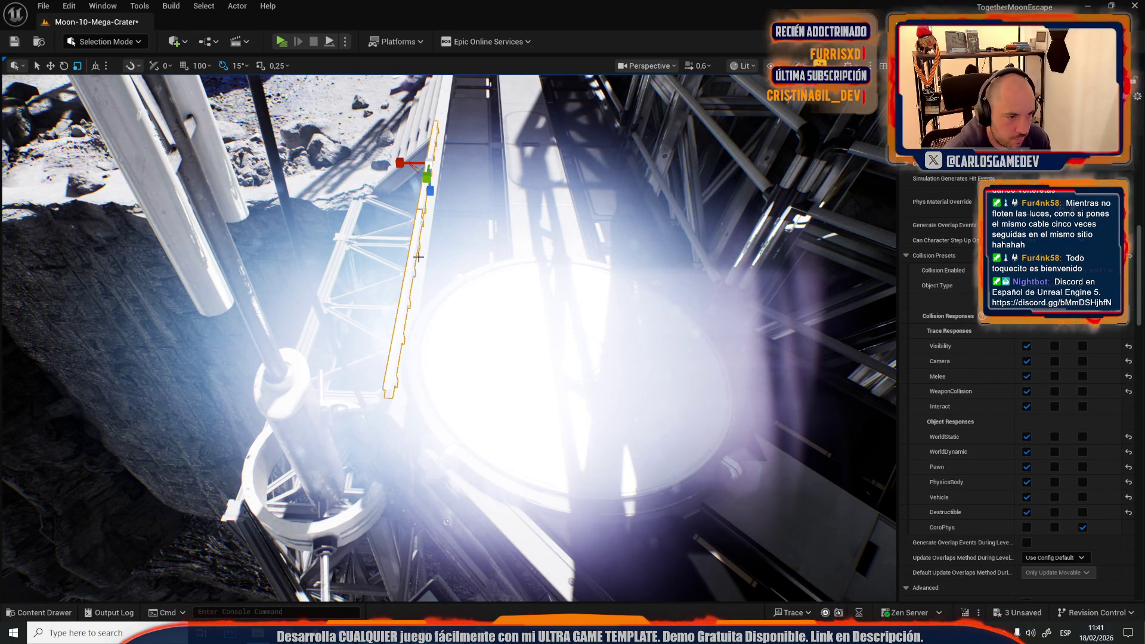
{"action": "left_click_drag", "start_coordinate": [447, 211], "coordinate": [411, 202]}
{"action": "left_click_drag", "start_coordinate": [291, 406], "coordinate": [251, 398]}
{"action": "mouse_move", "coordinate": [359, 357]}
{"action": "left_mouse_down"}
{"action": "mouse_move", "coordinate": [358, 335]}
{"action": "mouse_move", "coordinate": [243, 243]}
{"action": "left_mouse_up"}
Step: Move the selected rail further along X on the truss walkway
{"action": "key", "text": "w"}
{"action": "scroll", "coordinate": [243, 243], "scroll_direction": "down", "scroll_amount": 1}
{"action": "scroll", "coordinate": [243, 242], "scroll_direction": "down", "scroll_amount": 1}
{"action": "left_click_drag", "start_coordinate": [401, 430], "coordinate": [394, 440]}
{"action": "scroll", "coordinate": [394, 439], "scroll_direction": "up", "scroll_amount": 3}
{"action": "scroll", "coordinate": [394, 440], "scroll_direction": "up", "scroll_amount": 3}
{"action": "left_click_drag", "start_coordinate": [381, 316], "coordinate": [539, 330]}
{"action": "left_click_drag", "start_coordinate": [303, 318], "coordinate": [303, 318]}
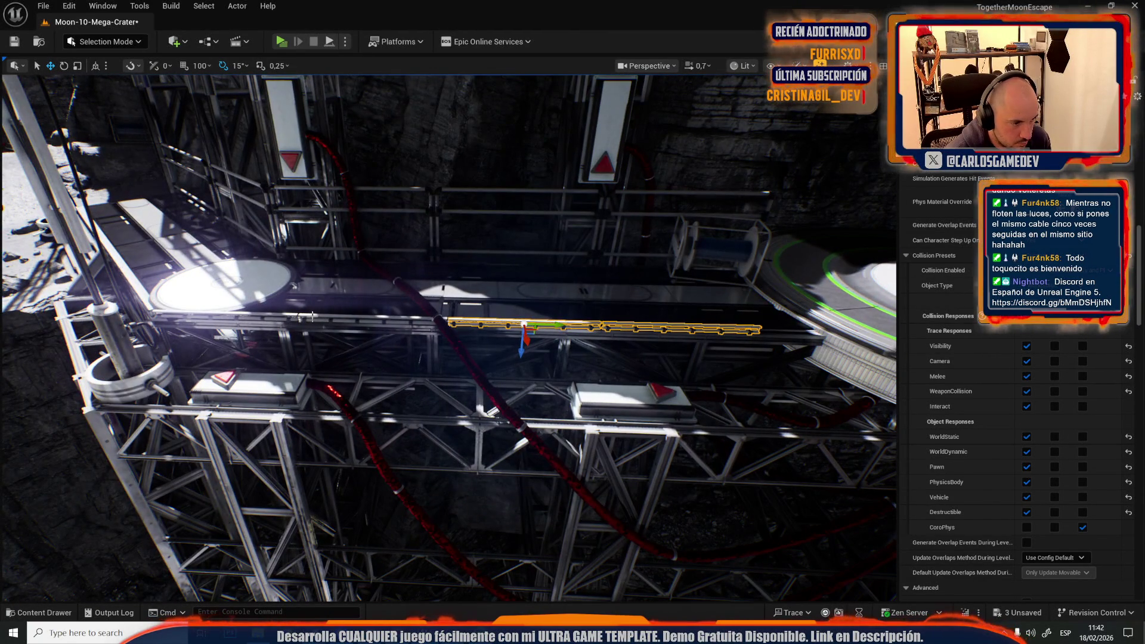
Step: Stretch the neighbouring and left rail pieces slightly further right, then select the red cables
{"action": "left_click", "coordinate": [312, 316], "text": "ctrl"}
{"action": "left_click", "coordinate": [257, 315], "text": "ctrl"}
{"action": "key", "text": "e"}
{"action": "key", "text": "r"}
{"action": "left_click_drag", "start_coordinate": [182, 321], "coordinate": [191, 321]}
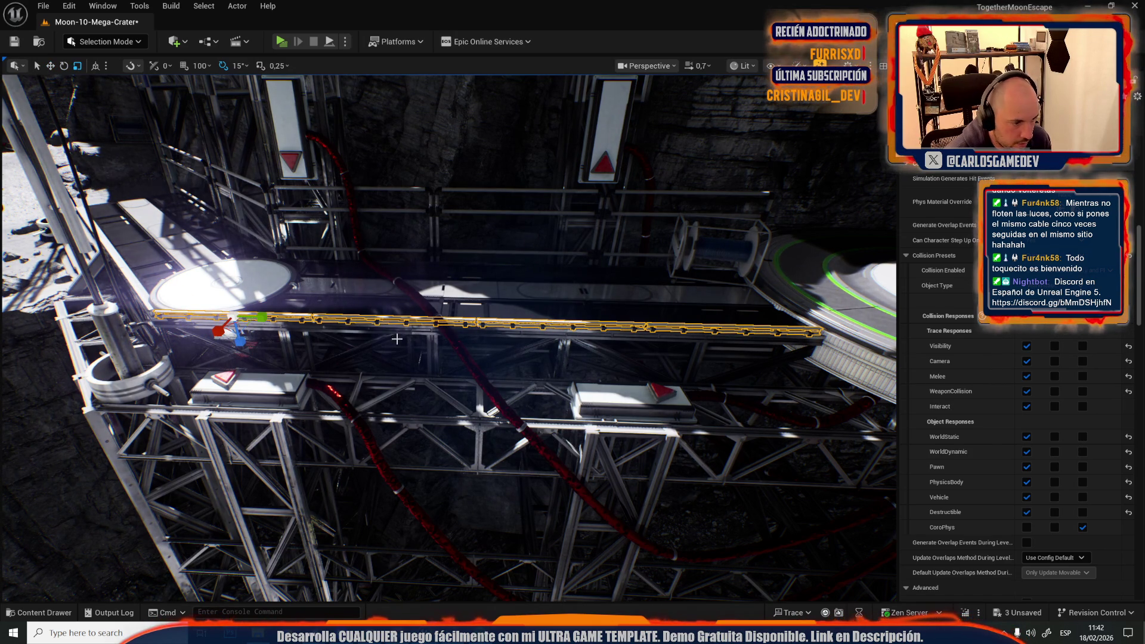
{"action": "left_click", "coordinate": [459, 330]}
{"action": "left_click", "coordinate": [447, 333]}
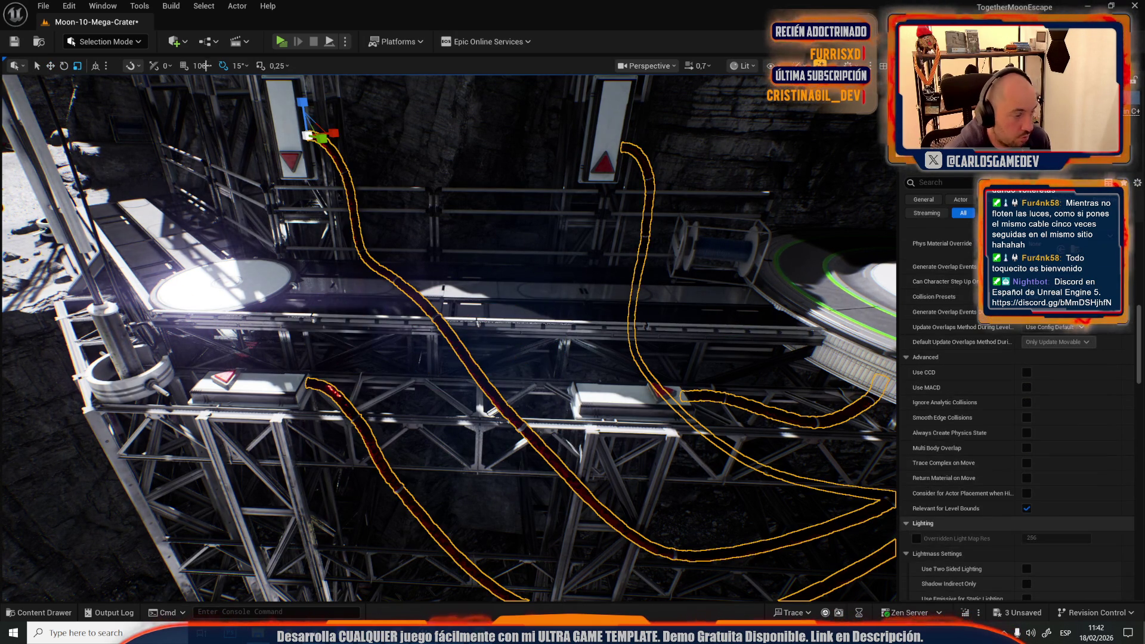
Step: Switch to Modeling mode and start Deform > Vertex Sculpt on the red cables
{"action": "left_click", "coordinate": [104, 41]}
{"action": "left_click", "coordinate": [107, 127]}
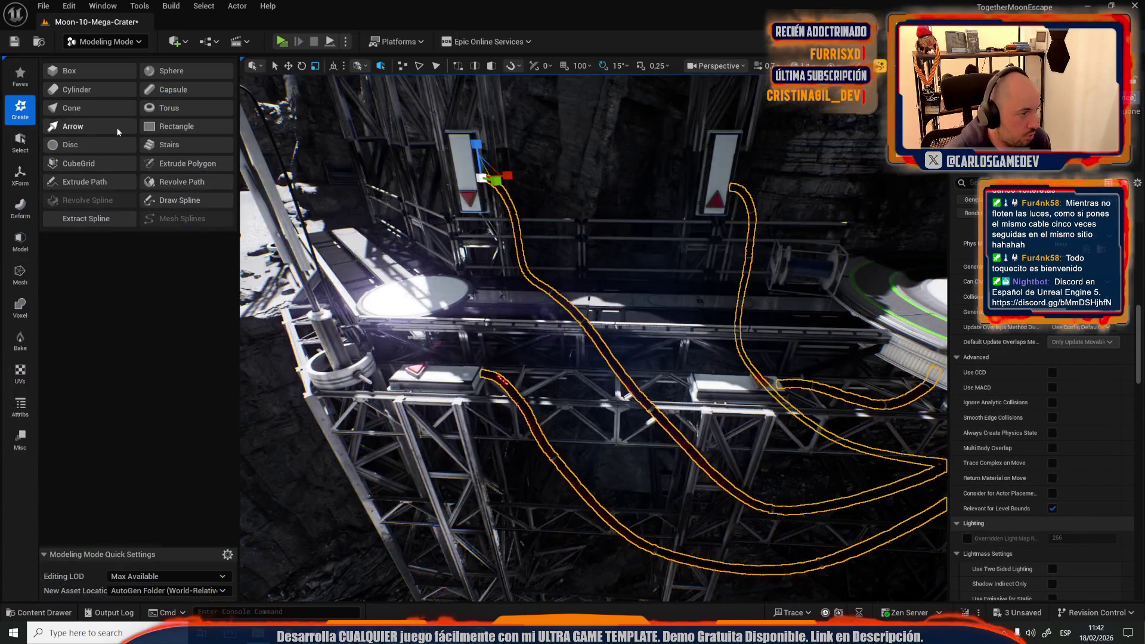
{"action": "left_click", "coordinate": [20, 207]}
{"action": "left_click", "coordinate": [85, 70]}
Step: Reshape the cable over the truss and accept the sculpt
{"action": "key", "text": "f"}
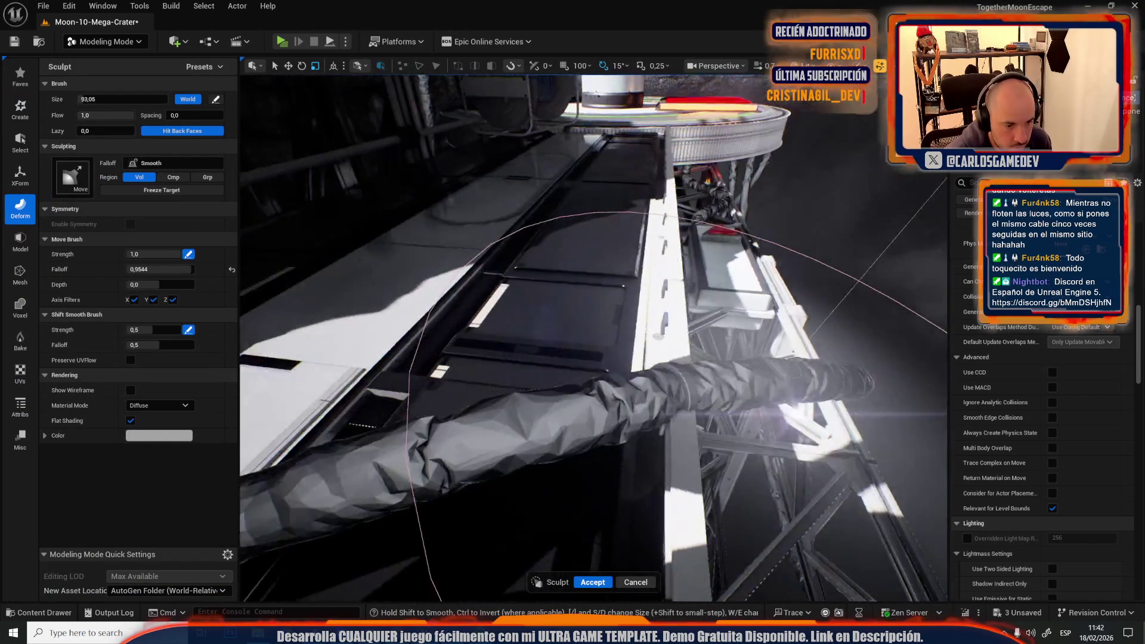
{"action": "mouse_move", "coordinate": [674, 411]}
{"action": "left_mouse_down"}
{"action": "mouse_move", "coordinate": [457, 404]}
{"action": "mouse_move", "coordinate": [653, 347]}
{"action": "mouse_move", "coordinate": [643, 362]}
{"action": "left_mouse_up"}
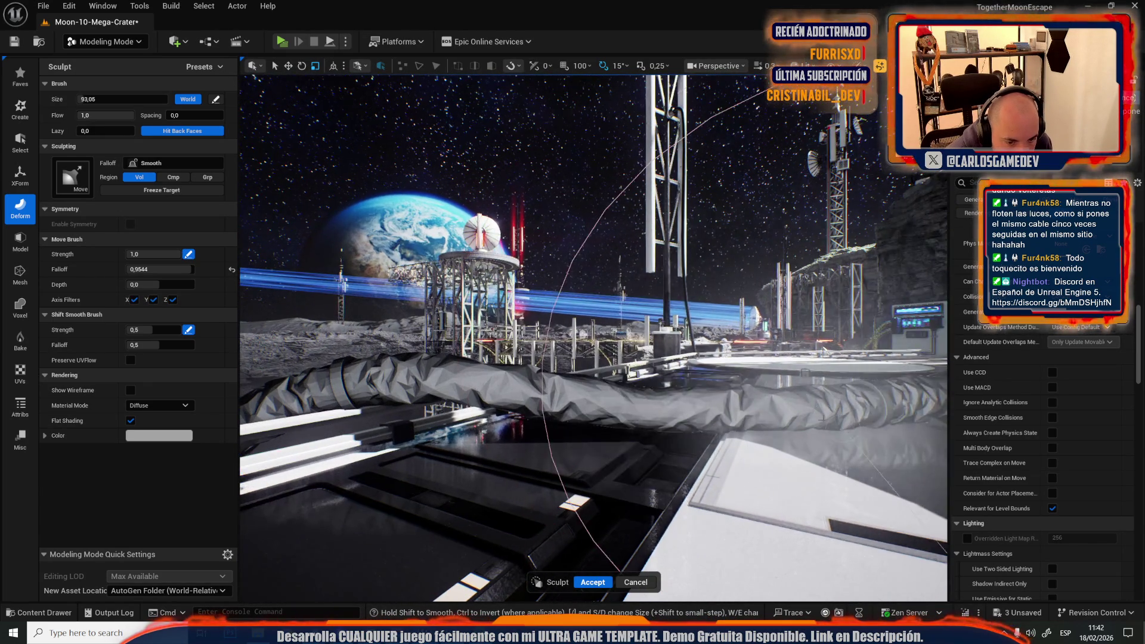
{"action": "left_click_drag", "start_coordinate": [787, 407], "coordinate": [904, 412]}
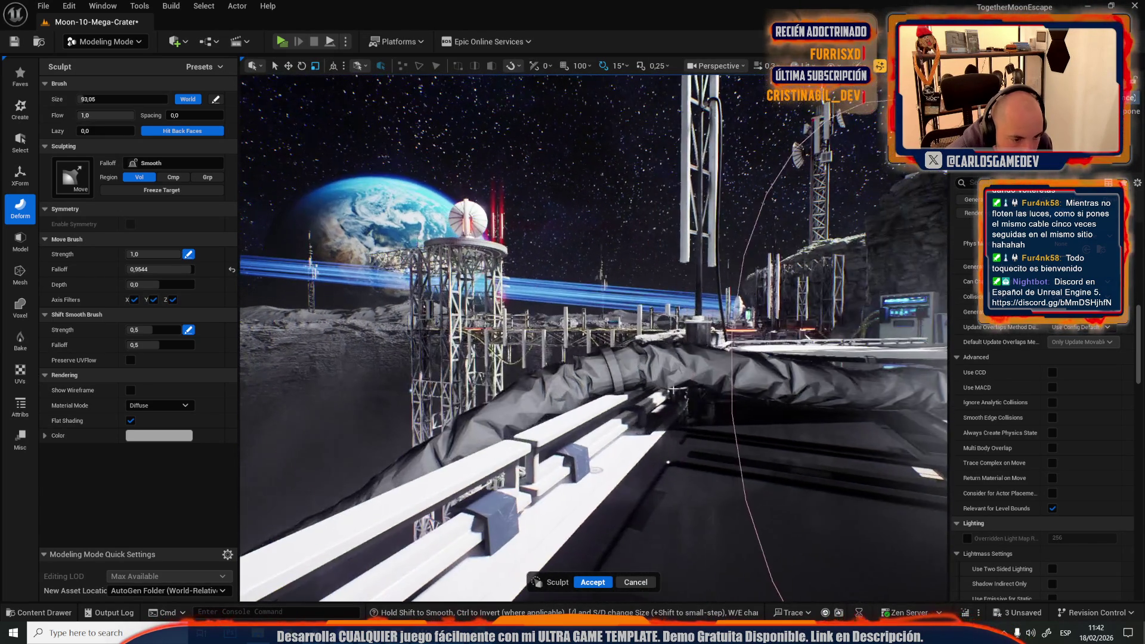
{"action": "left_click_drag", "start_coordinate": [596, 358], "coordinate": [707, 334]}
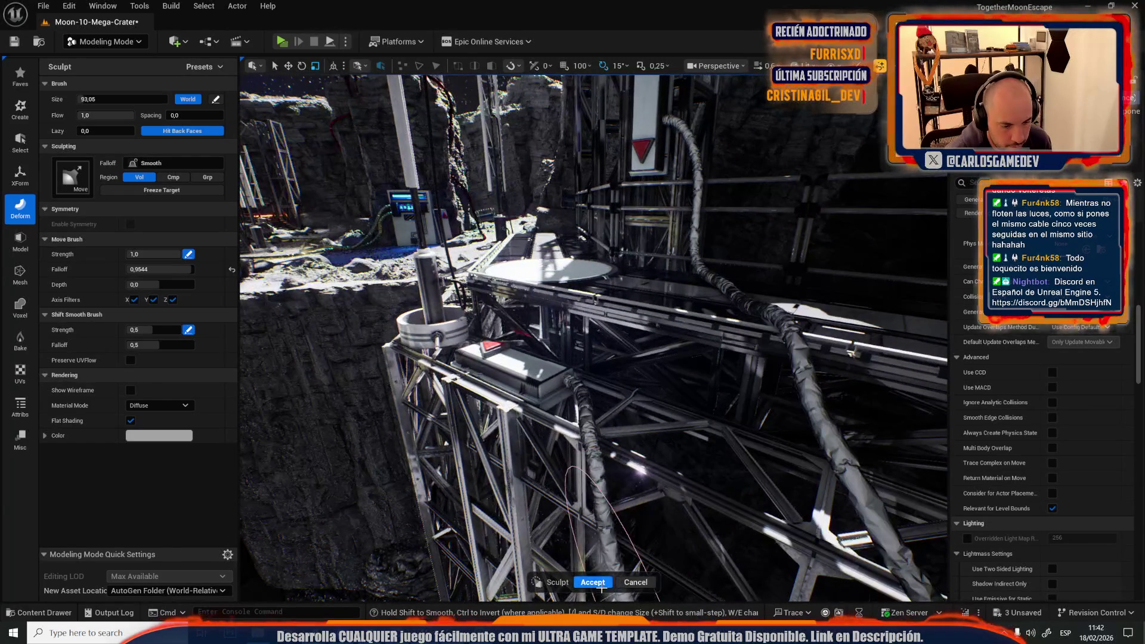
{"action": "key", "text": "Return"}
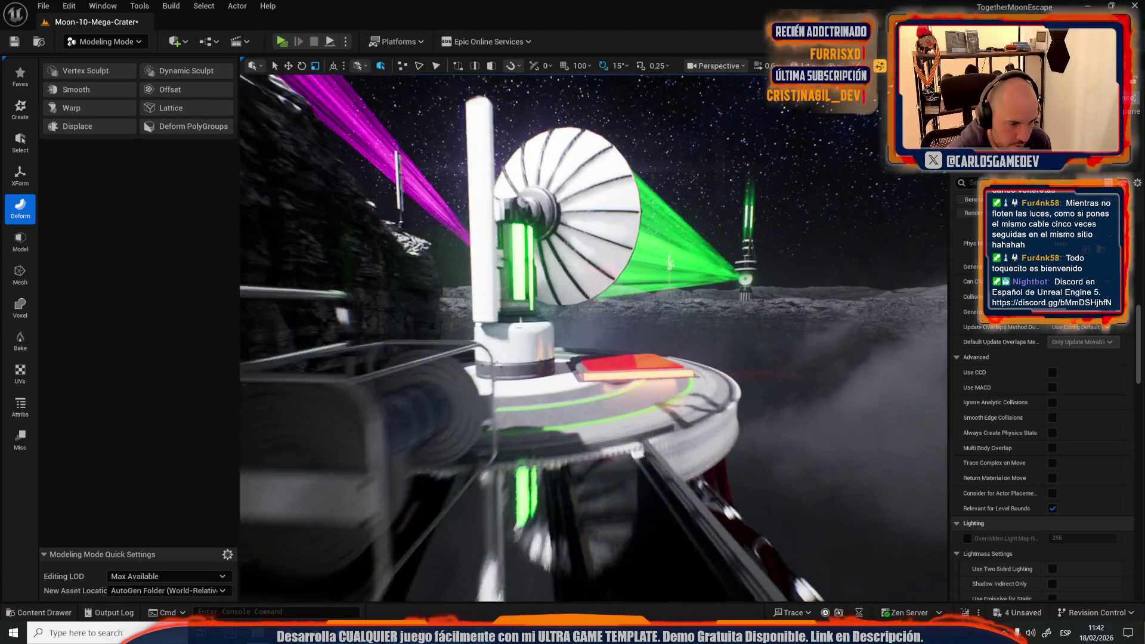
{"action": "mouse_move", "coordinate": [626, 460]}
{"action": "left_mouse_down"}
{"action": "mouse_move", "coordinate": [634, 481]}
{"action": "mouse_move", "coordinate": [608, 457]}
{"action": "left_mouse_up"}
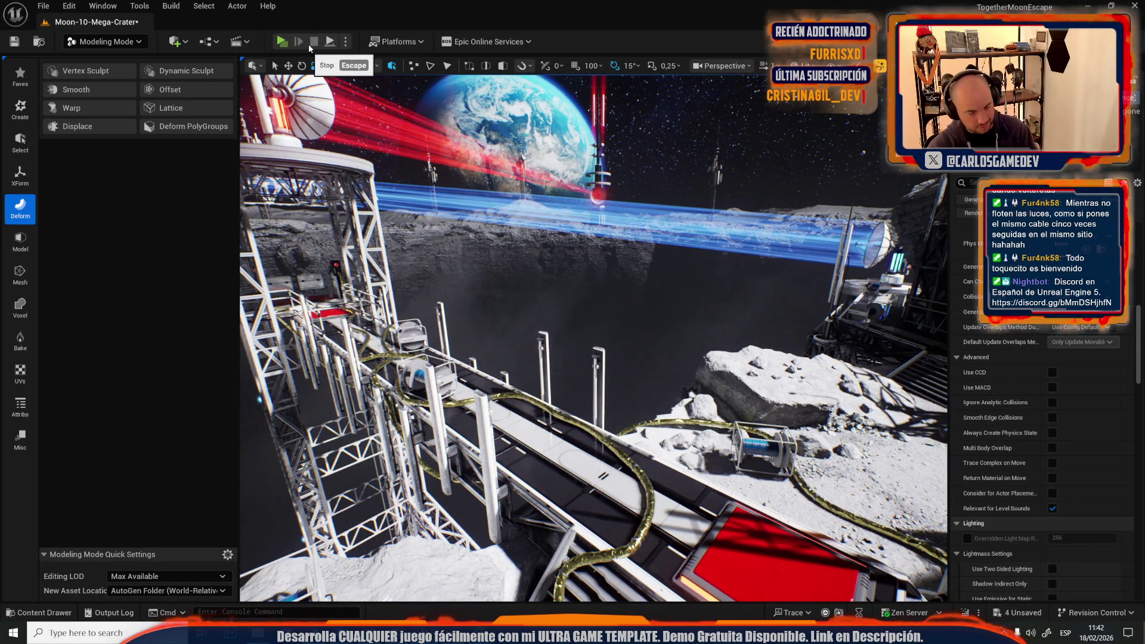
Step: Stop the play-test and turn the view toward the walkway
{"action": "left_click", "coordinate": [312, 43]}
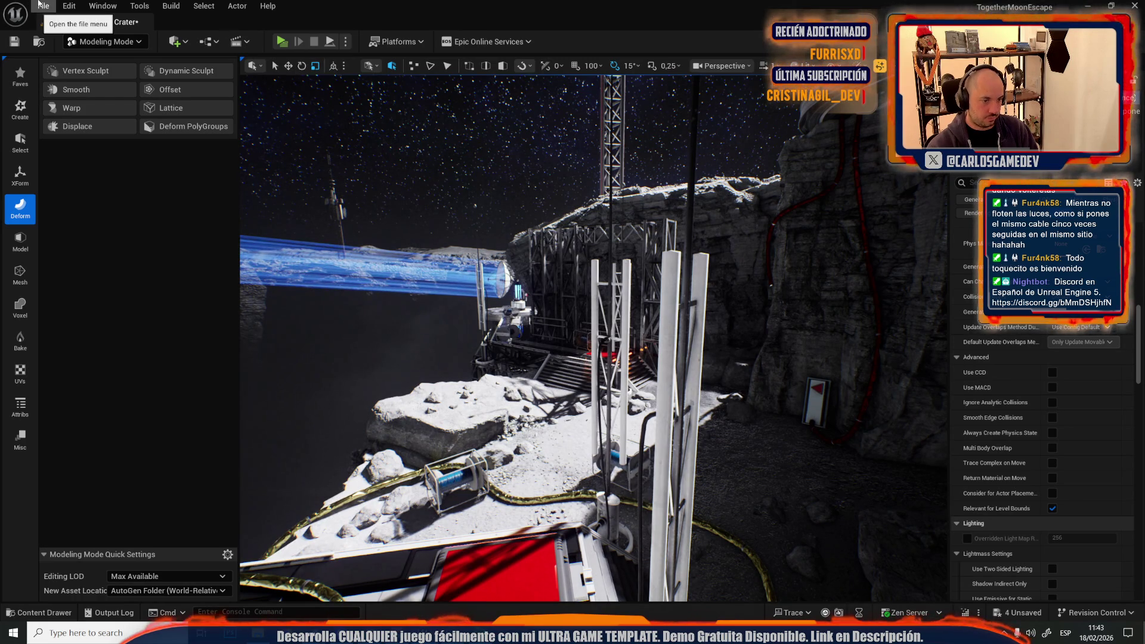
{"action": "left_click_drag", "start_coordinate": [489, 292], "coordinate": [484, 352]}
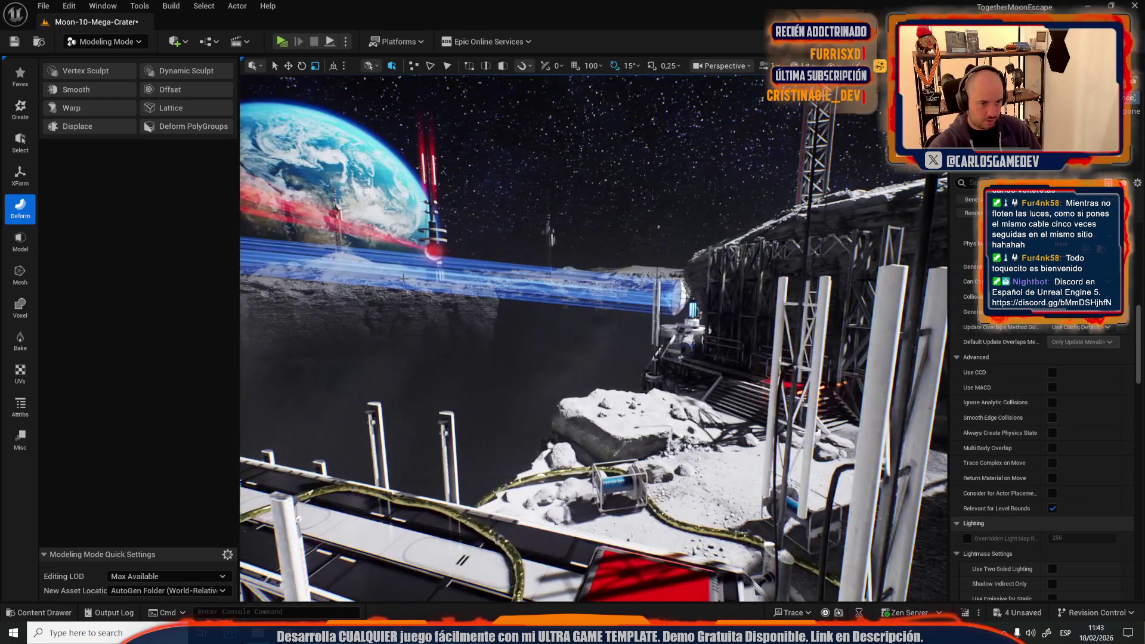
{"action": "left_click", "coordinate": [482, 346]}
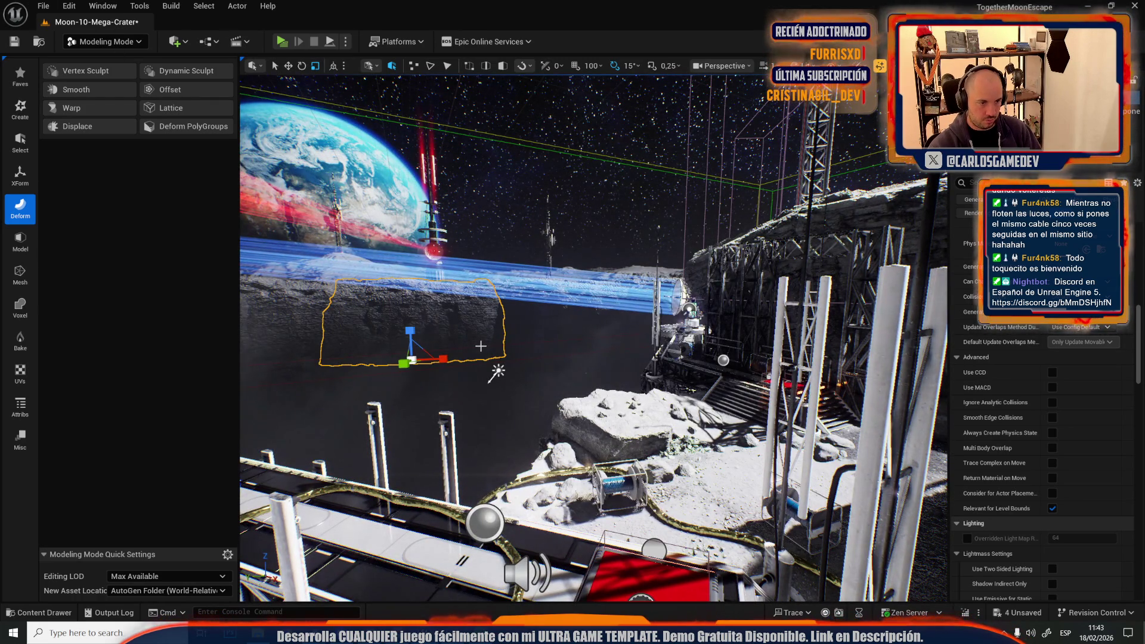
{"action": "key", "text": "Escape"}
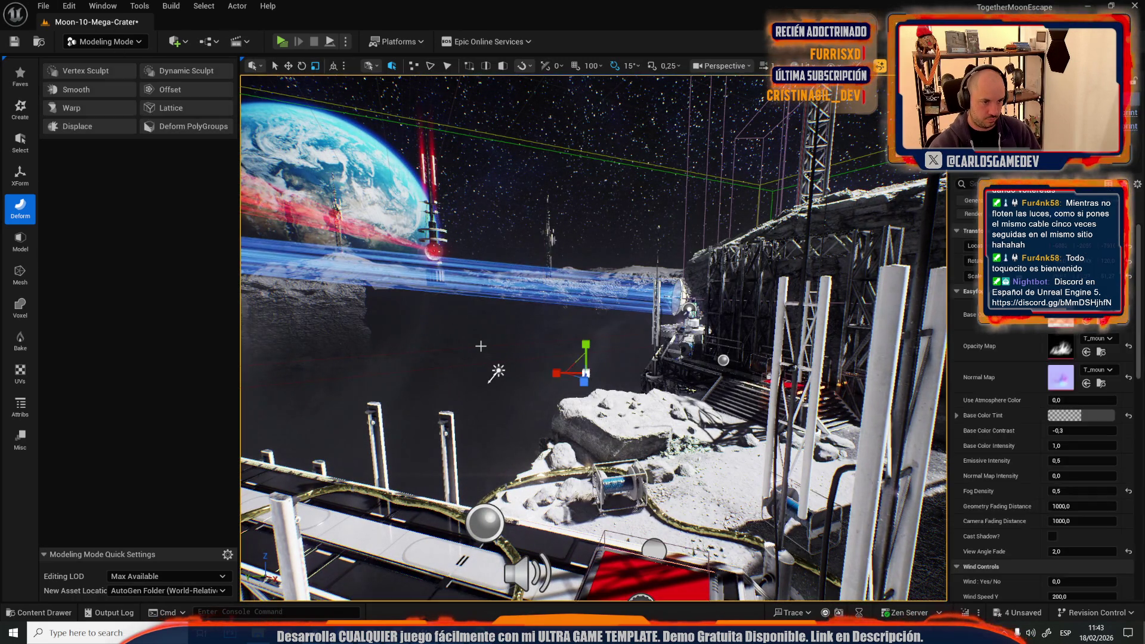
Step: Enable Destroy Static Mesh on the large volume actor and save Moon-10-Mega-Crater
{"action": "left_click", "coordinate": [481, 346]}
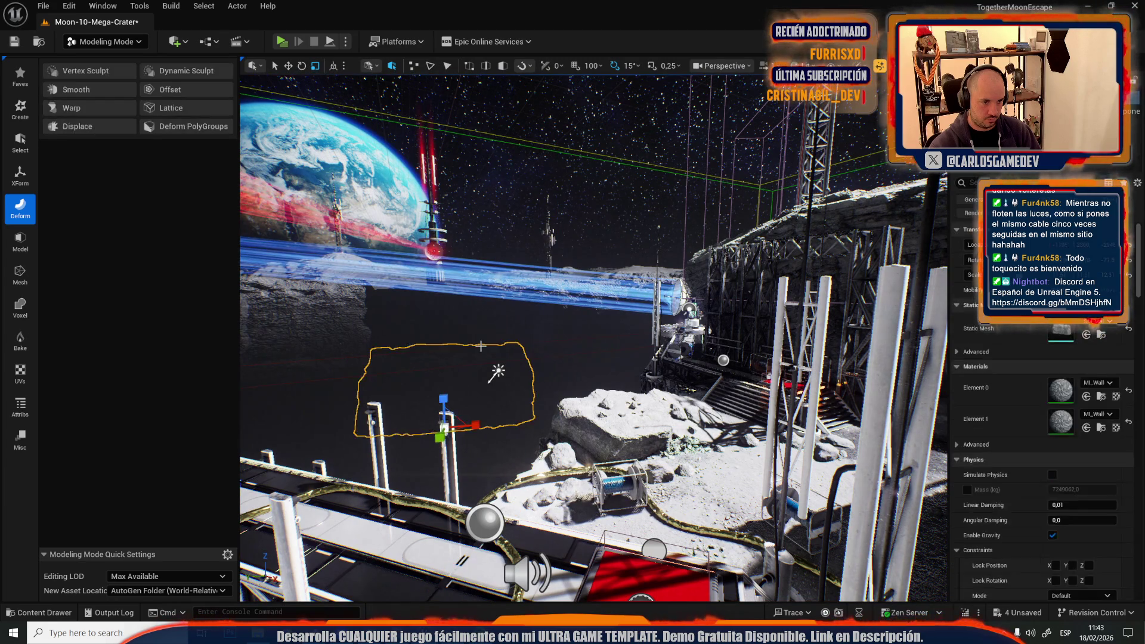
{"action": "left_click", "coordinate": [484, 346]}
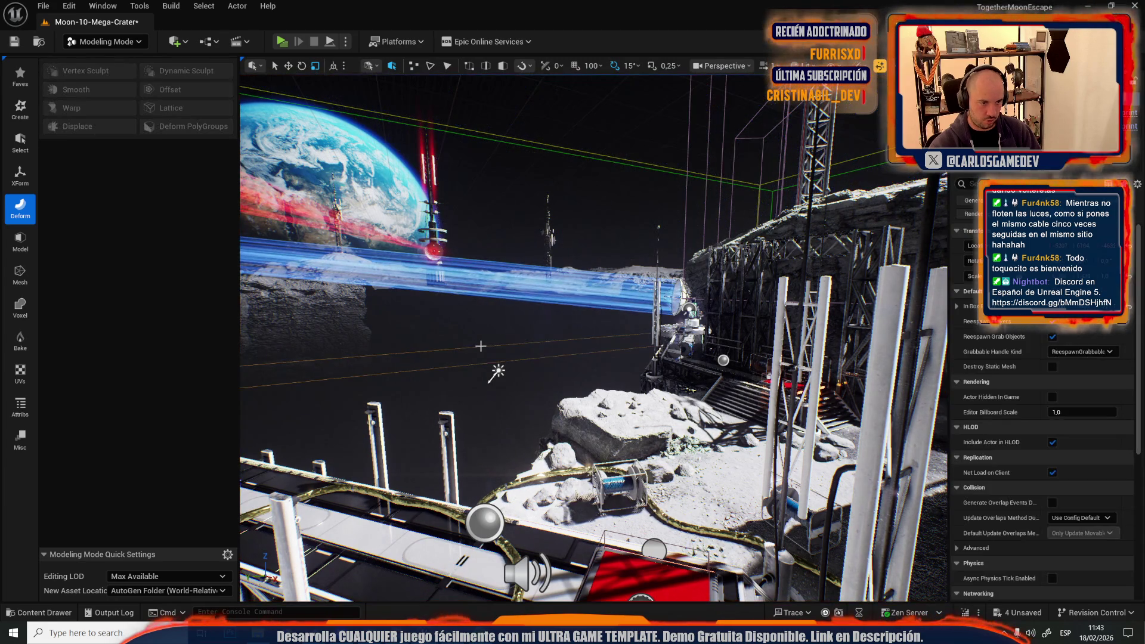
{"action": "left_click", "coordinate": [1053, 367]}
{"action": "key", "text": "f"}
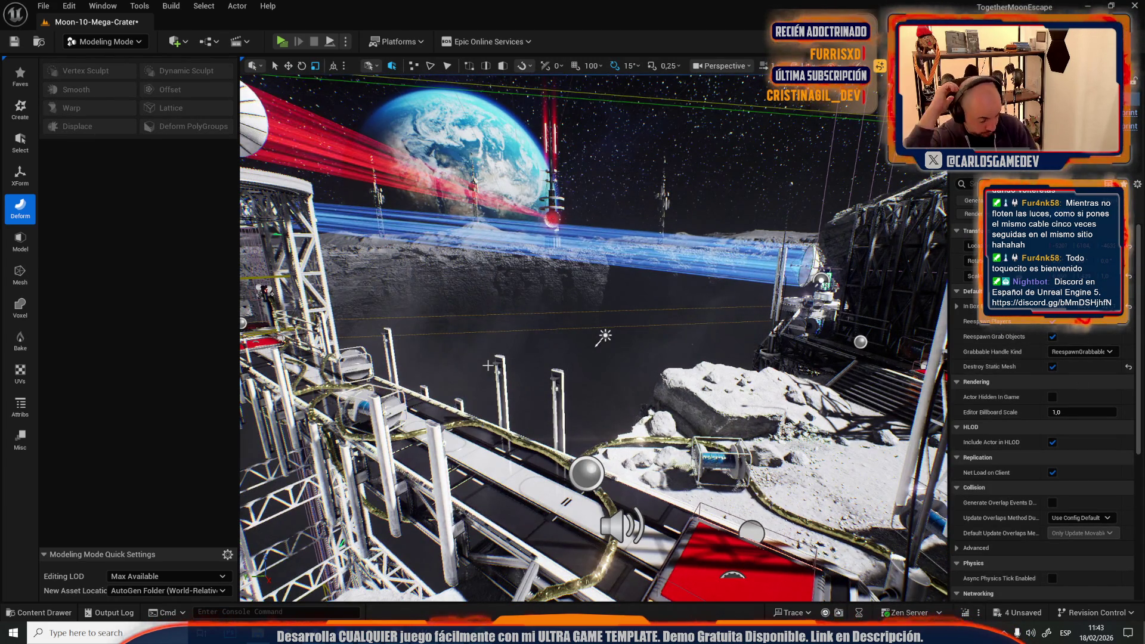
{"action": "key", "text": "ctrl+s"}
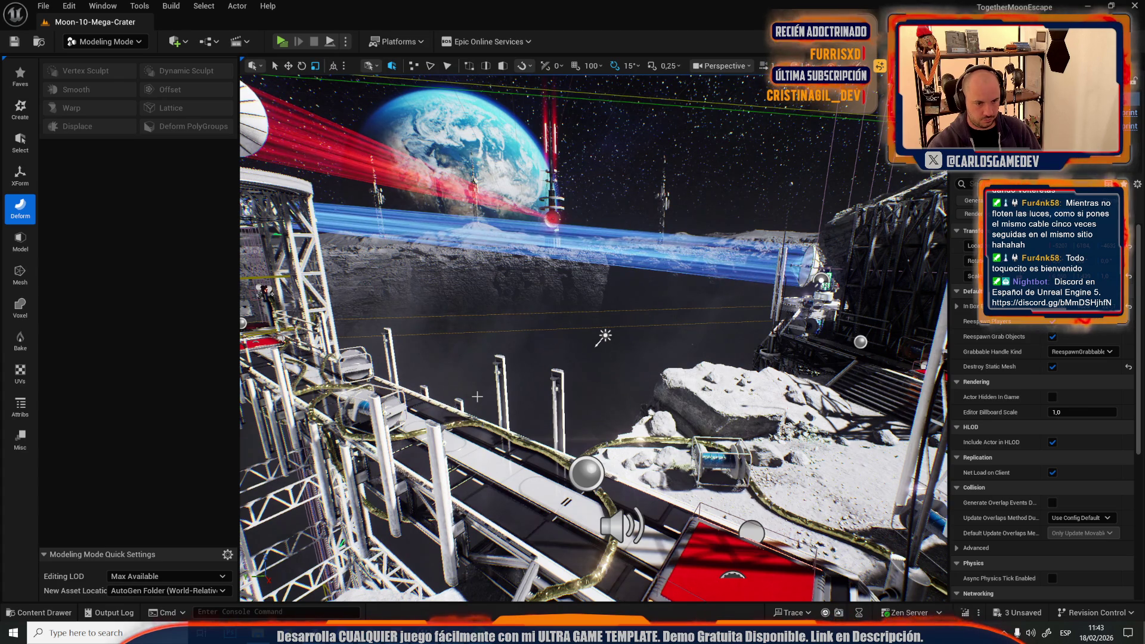
Step: Open the Moon-13-Broken-Elevator level and zoom toward its elevator platform props
{"action": "left_click", "coordinate": [50, 7]}
{"action": "mouse_move", "coordinate": [203, 87]}
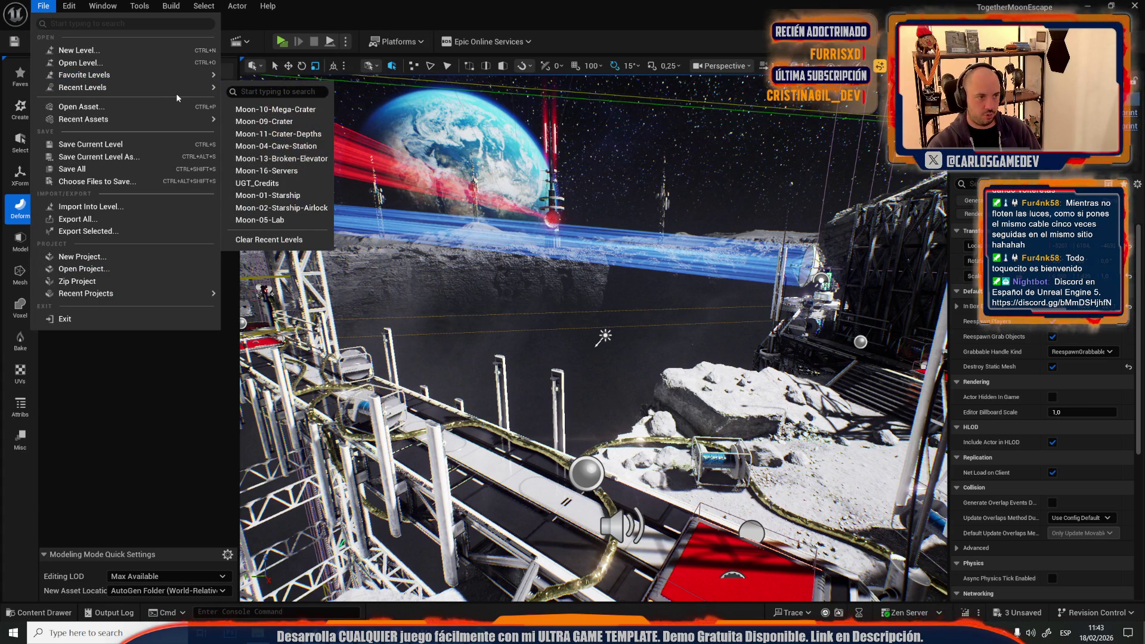
{"action": "left_click", "coordinate": [302, 158]}
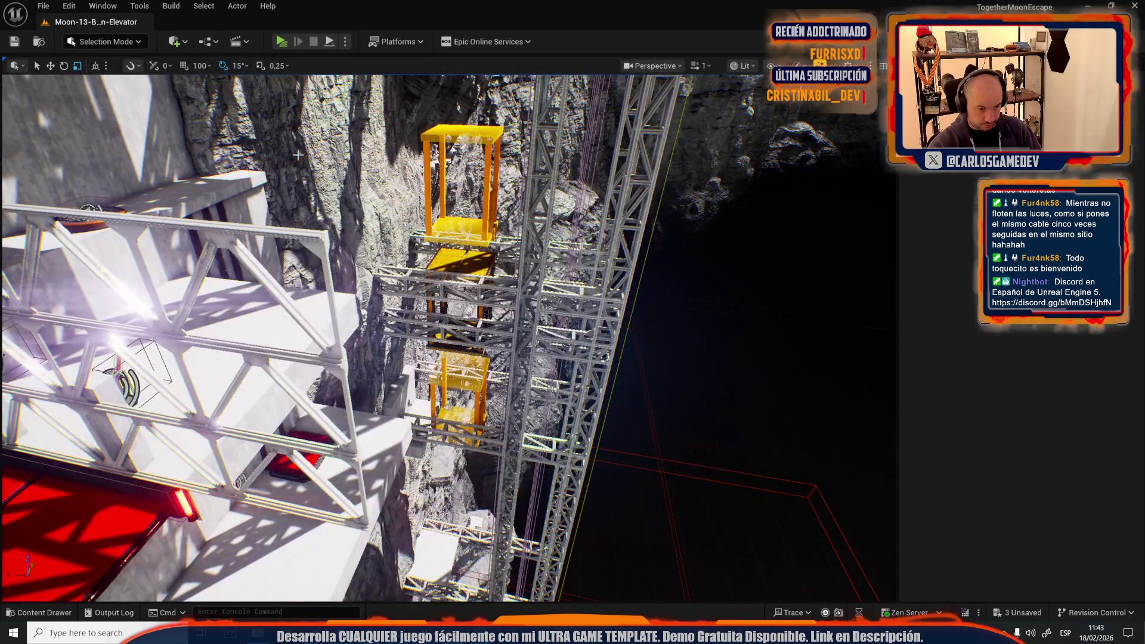
{"action": "scroll", "coordinate": [448, 337], "scroll_direction": "down", "scroll_amount": 10}
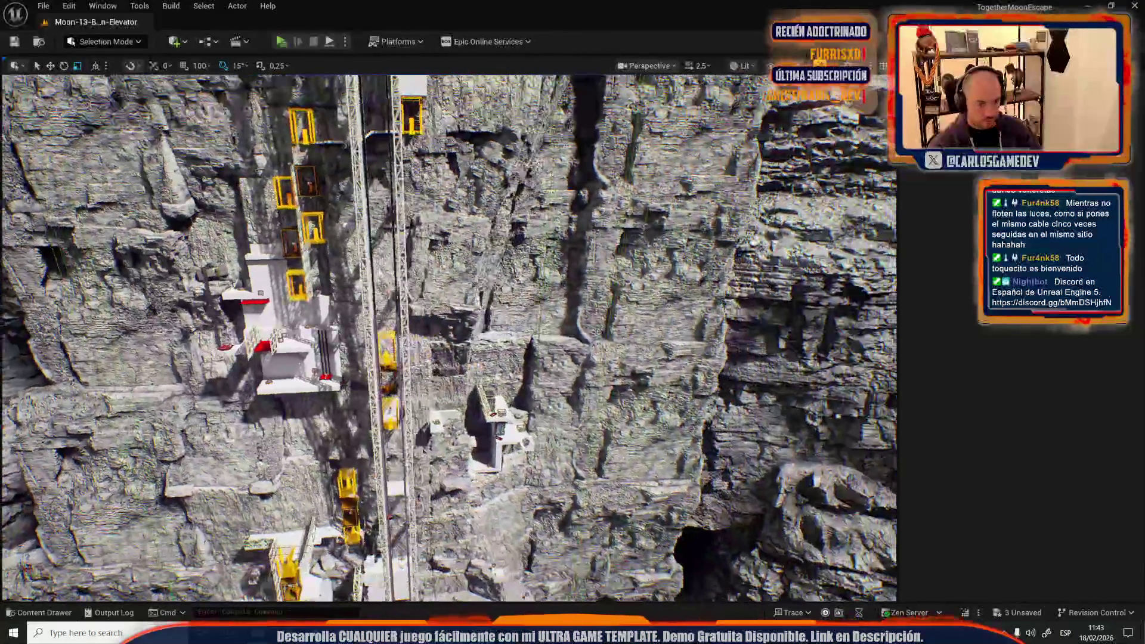
{"action": "scroll", "coordinate": [448, 337], "scroll_direction": "up", "scroll_amount": 10}
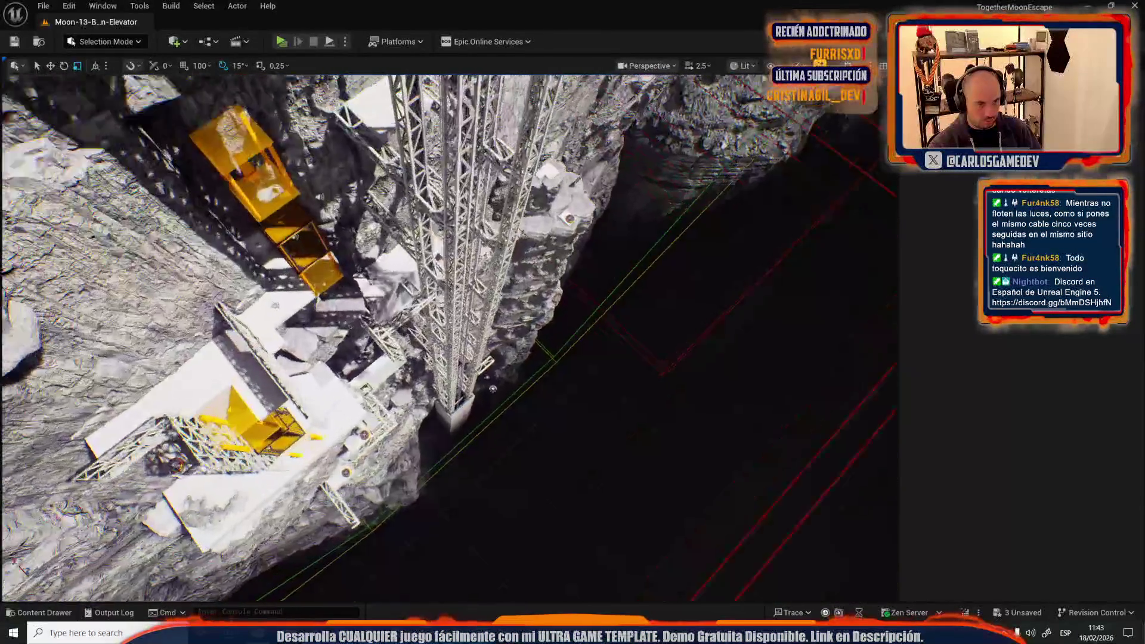
{"action": "scroll", "coordinate": [447, 338], "scroll_direction": "up", "scroll_amount": 5}
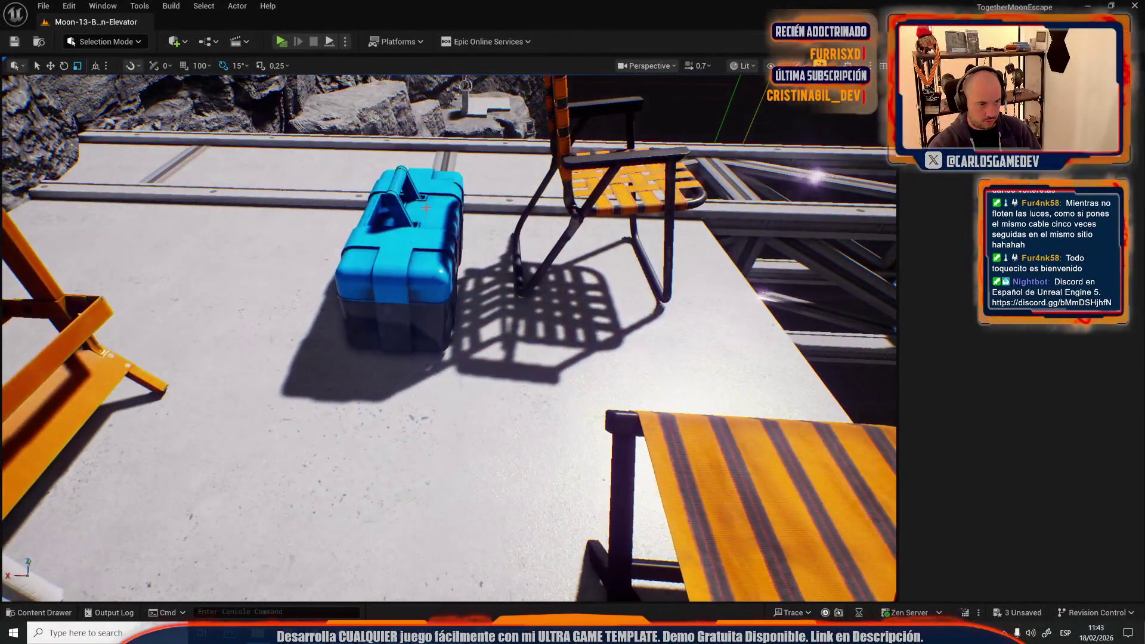
Step: Select the blue toolbox together with the folding chair on the platform
{"action": "left_click", "coordinate": [394, 244]}
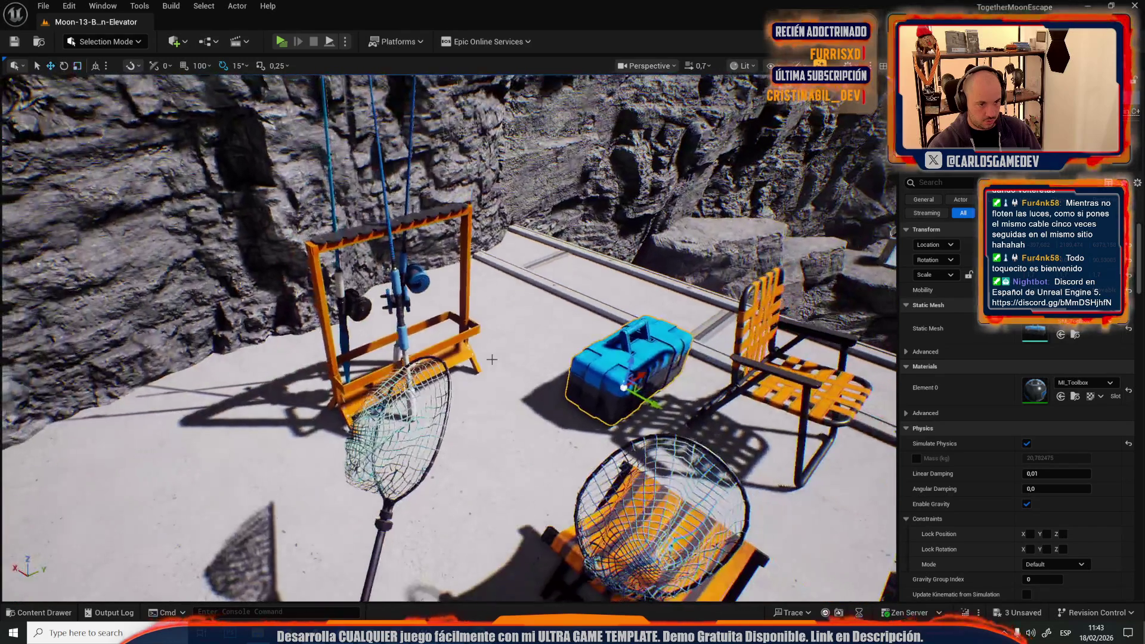
{"action": "left_click_drag", "start_coordinate": [491, 359], "coordinate": [549, 322]}
{"action": "scroll", "coordinate": [543, 437], "scroll_direction": "down", "scroll_amount": 3}
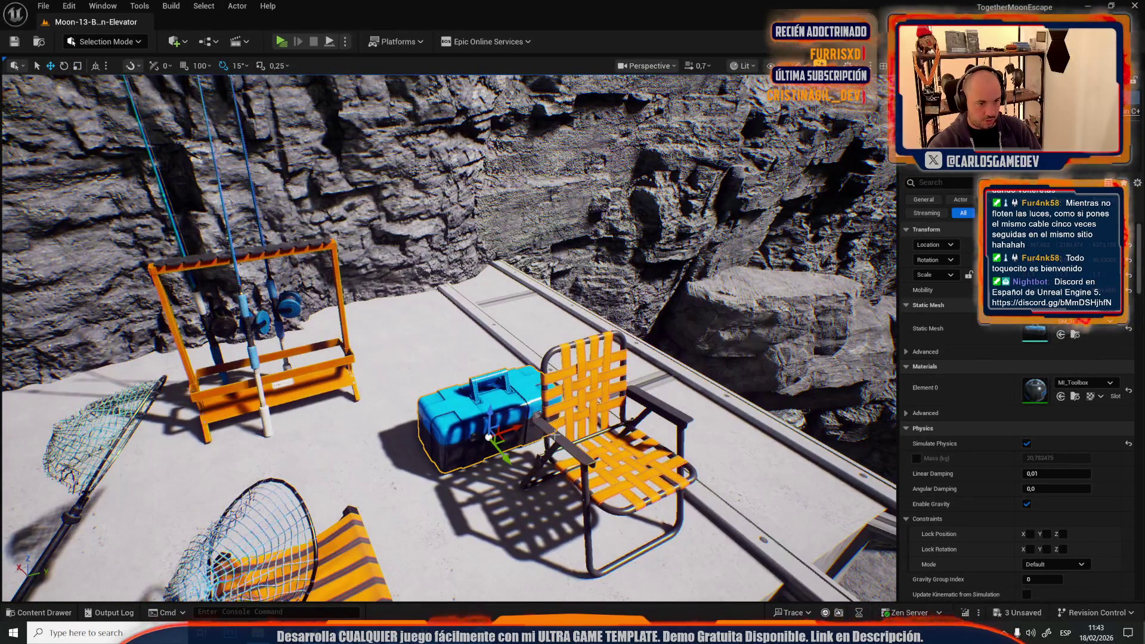
{"action": "left_click", "coordinate": [554, 437], "text": "ctrl"}
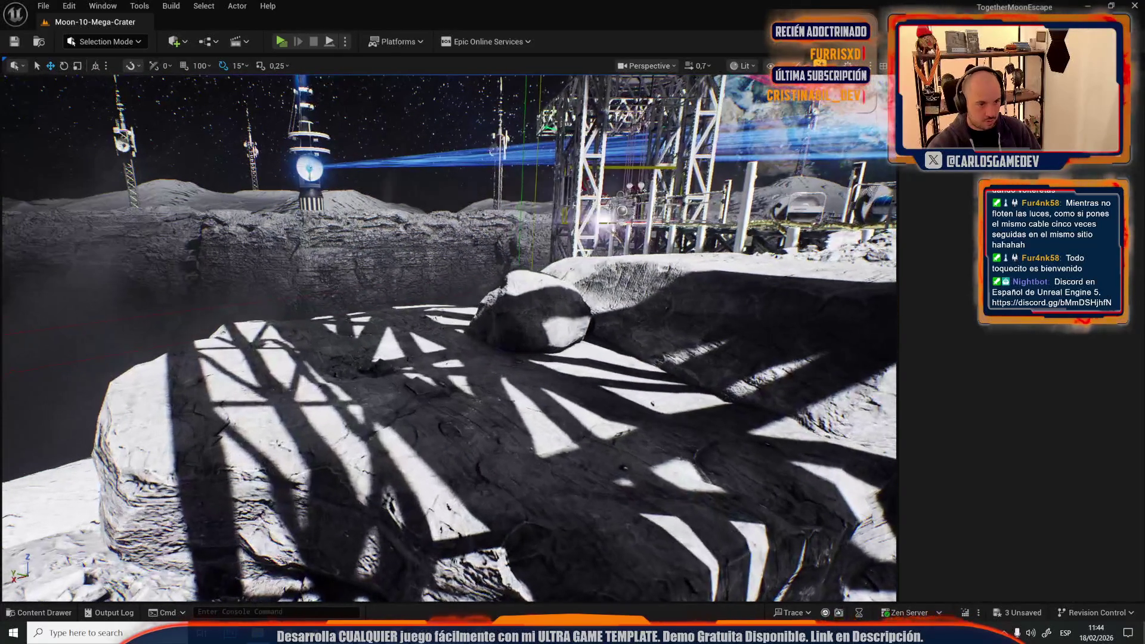
Step: Paste the rod rack, chair and toolbox into the crater and rotate them 90 degrees
{"action": "key", "text": "ctrl+z"}
{"action": "key", "text": "f"}
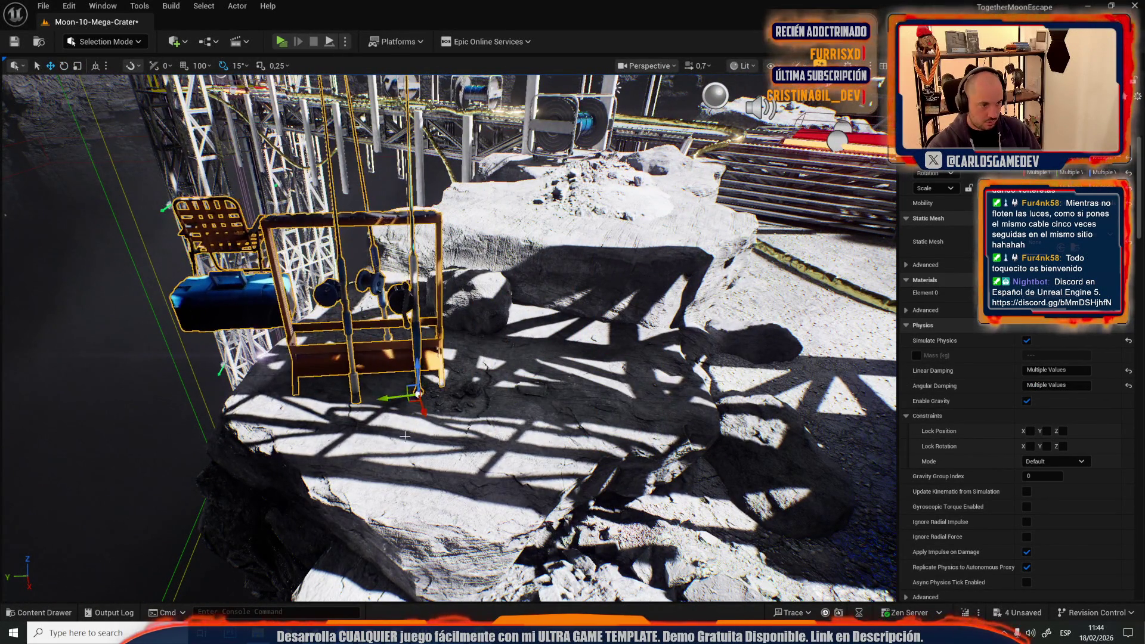
{"action": "left_click_drag", "start_coordinate": [415, 426], "coordinate": [361, 418]}
{"action": "key", "text": "f"}
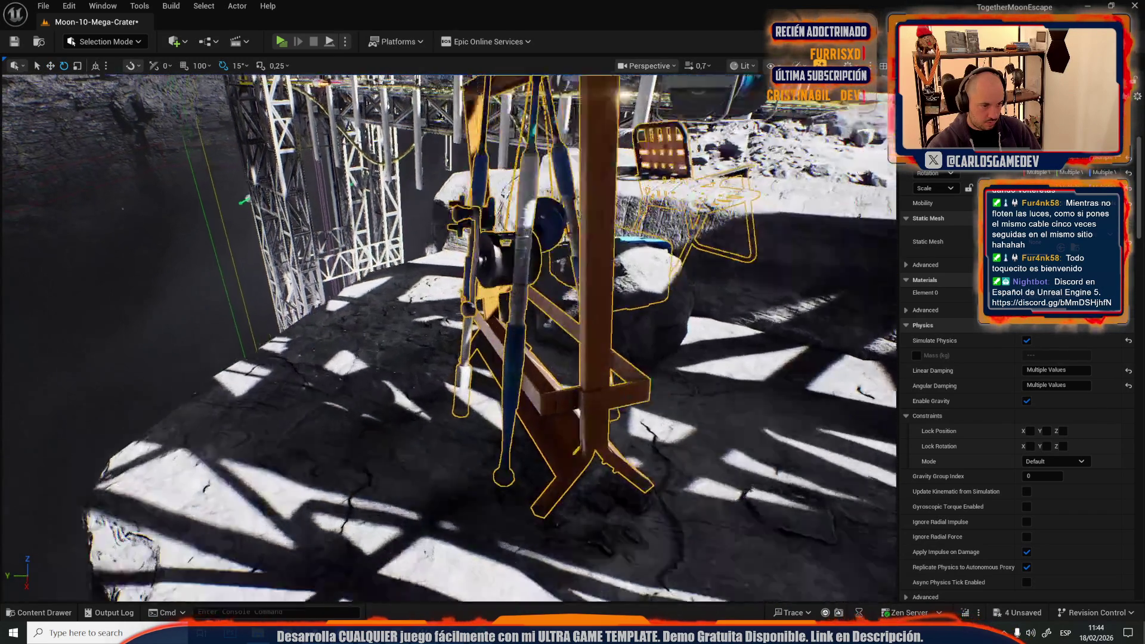
{"action": "key", "text": "w"}
{"action": "key", "text": "ctrl+z"}
{"action": "key", "text": "f"}
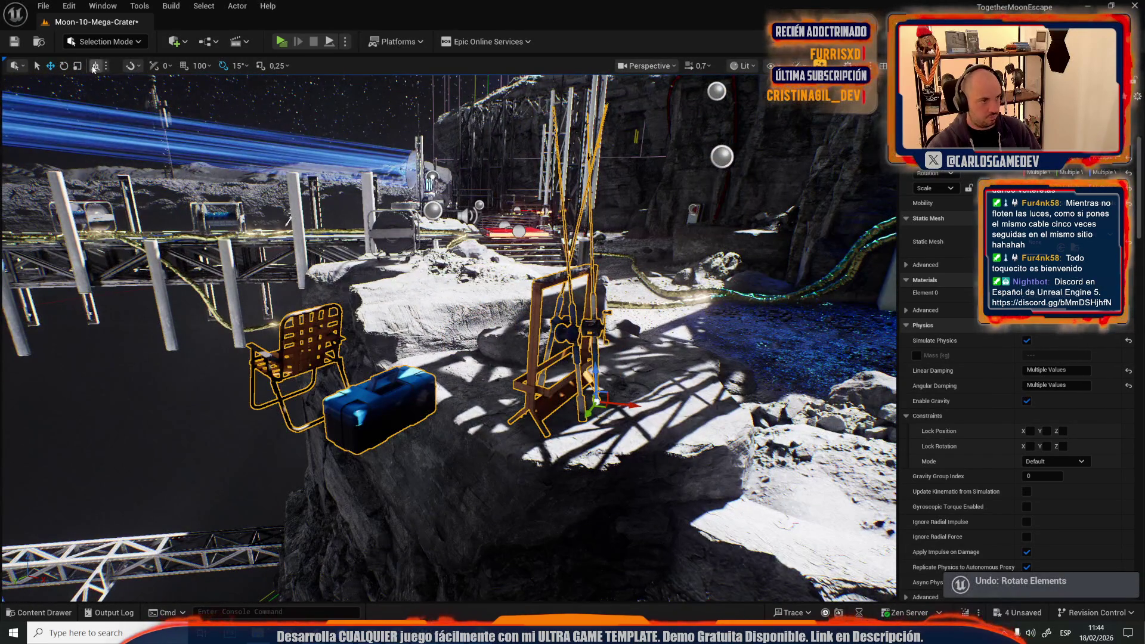
{"action": "key", "text": "e"}
{"action": "left_click_drag", "start_coordinate": [590, 425], "coordinate": [513, 433]}
{"action": "key", "text": "w"}
Step: Turn the folding chair on the rock 150 degrees around vertical
{"action": "mouse_move", "coordinate": [468, 366]}
{"action": "left_mouse_down"}
{"action": "mouse_move", "coordinate": [468, 311]}
{"action": "mouse_move", "coordinate": [468, 366]}
{"action": "mouse_move", "coordinate": [441, 358]}
{"action": "mouse_move", "coordinate": [324, 84]}
{"action": "left_mouse_up"}
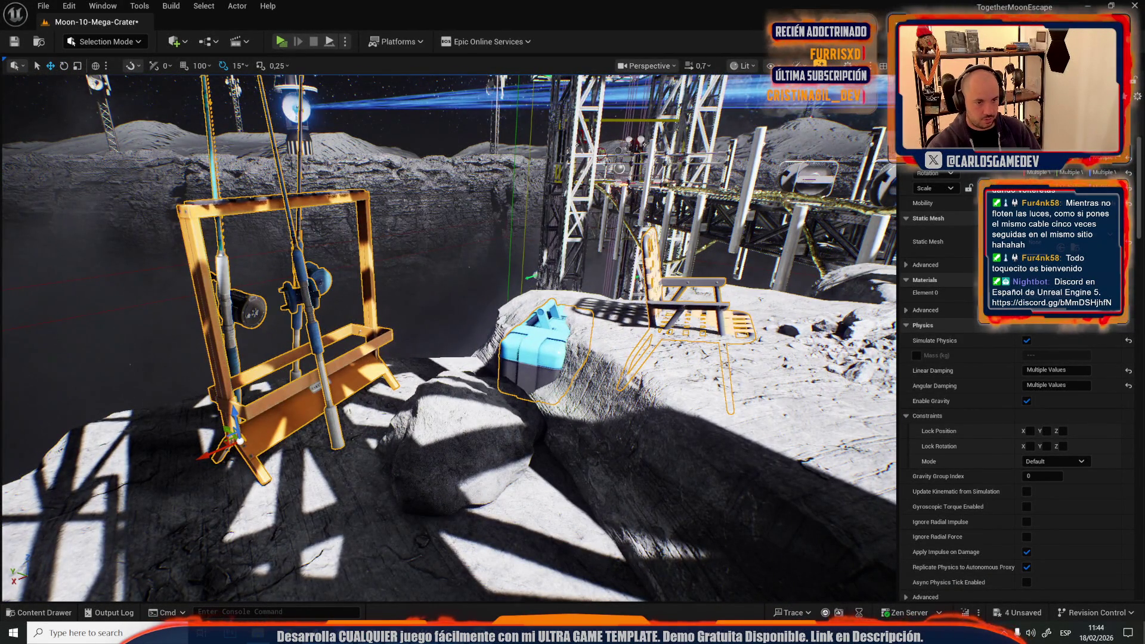
{"action": "left_click_drag", "start_coordinate": [522, 338], "coordinate": [503, 326]}
{"action": "key", "text": "ctrl+z"}
{"action": "key", "text": "ctrl+z"}
{"action": "key", "text": "ctrl+z"}
{"action": "key", "text": "ctrl+z"}
{"action": "key", "text": "ctrl+z"}
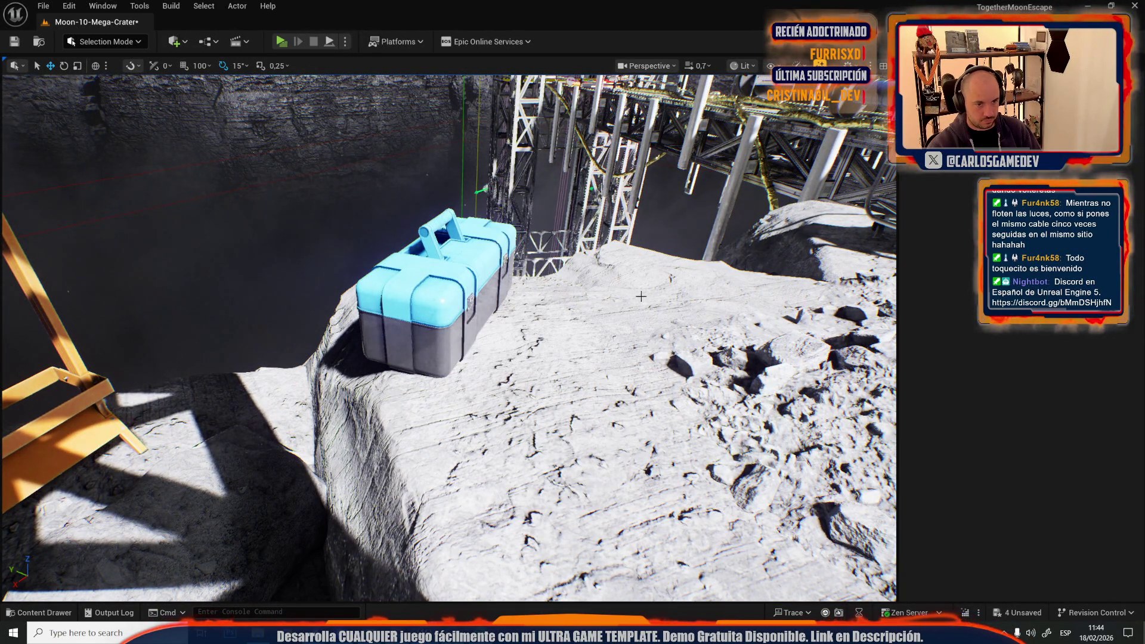
{"action": "key", "text": "ctrl+z"}
{"action": "key", "text": "ctrl+z"}
{"action": "left_click_drag", "start_coordinate": [650, 312], "coordinate": [704, 313]}
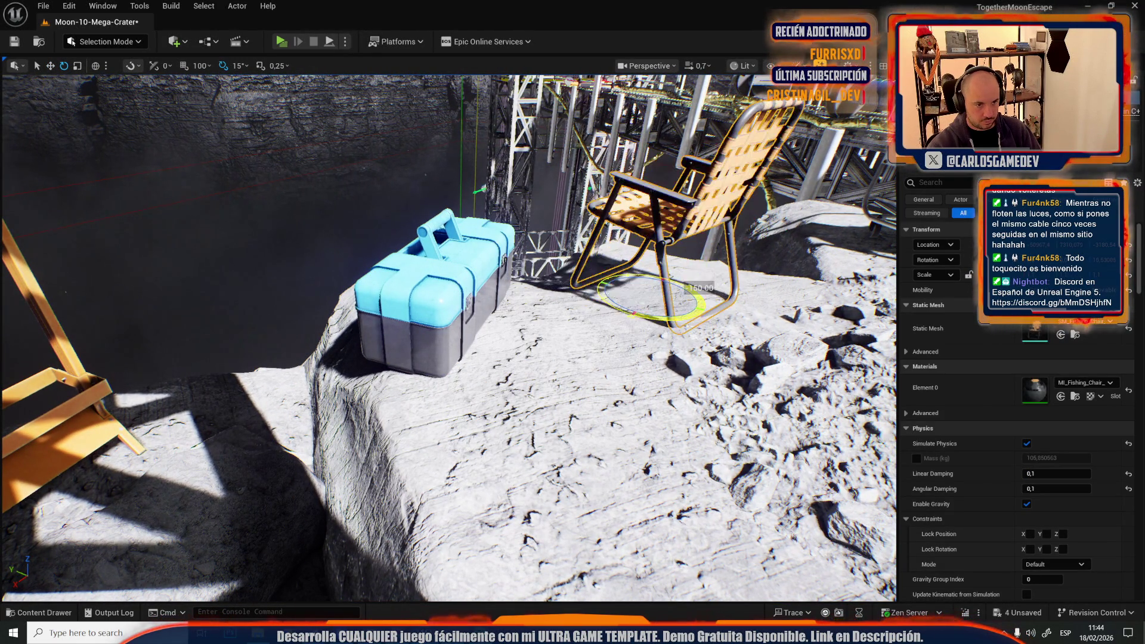
{"action": "left_click_drag", "start_coordinate": [610, 278], "coordinate": [610, 278]}
Step: Paste a second toolbox on the rock ledge, raise it slightly, and launch the game preview
{"action": "left_click_drag", "start_coordinate": [404, 401], "coordinate": [404, 297]}
{"action": "left_click", "coordinate": [418, 255]}
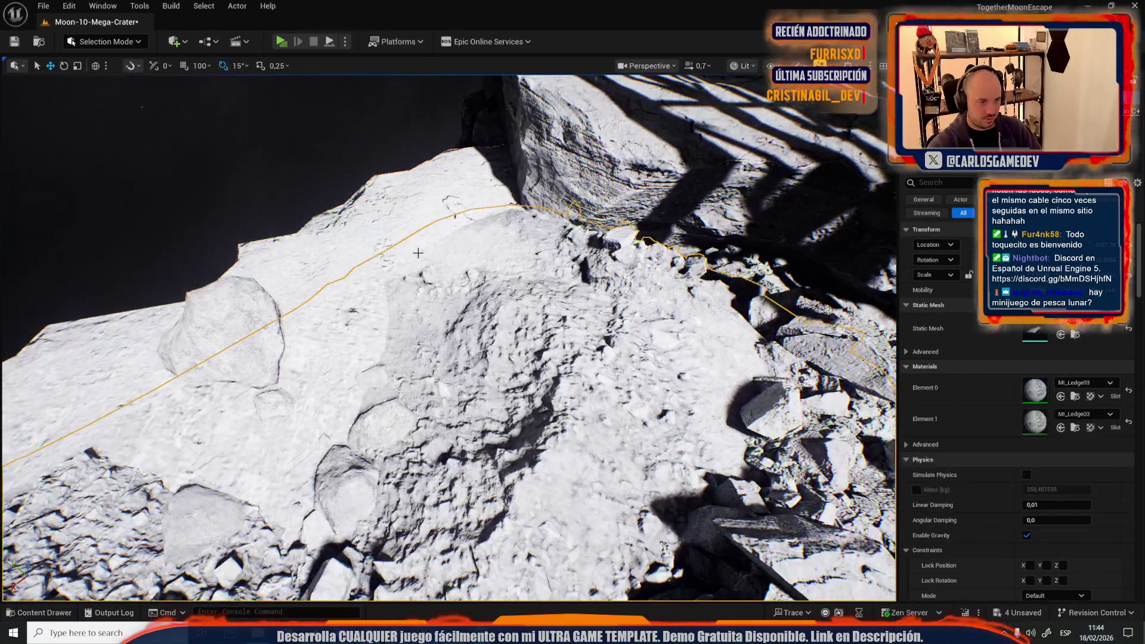
{"action": "key", "text": "ctrl+v"}
{"action": "left_click_drag", "start_coordinate": [399, 228], "coordinate": [403, 221]}
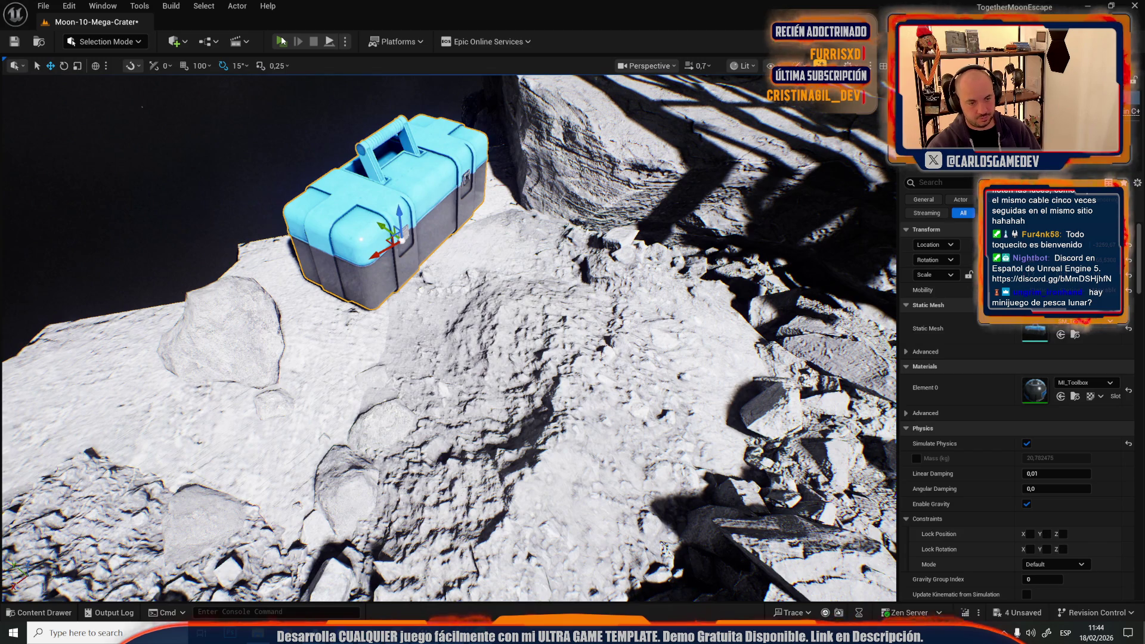
{"action": "left_click", "coordinate": [282, 40]}
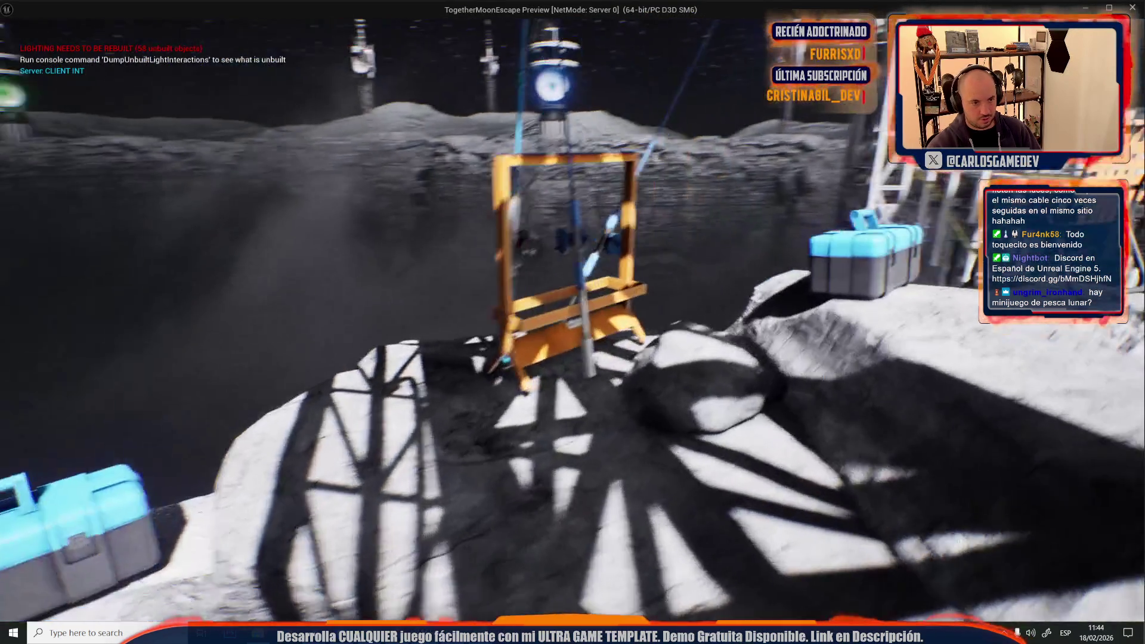
Step: Walk to the blue toolbox and rod rack in the preview, then close it
{"action": "key", "text": "w"}
{"action": "key", "text": "a"}
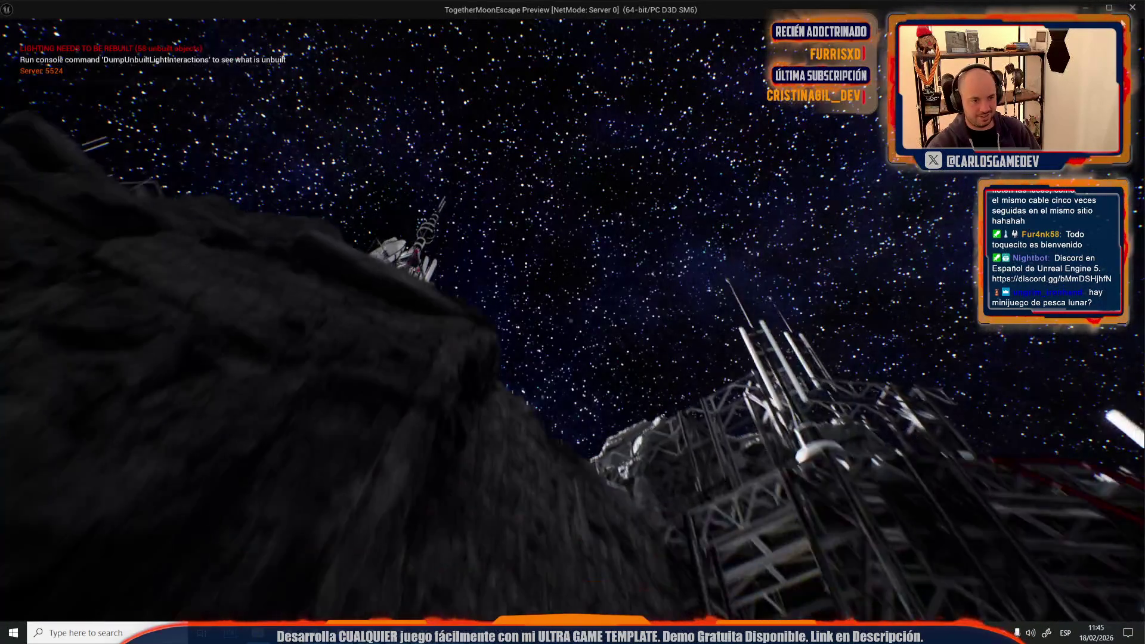
{"action": "key", "text": "Escape"}
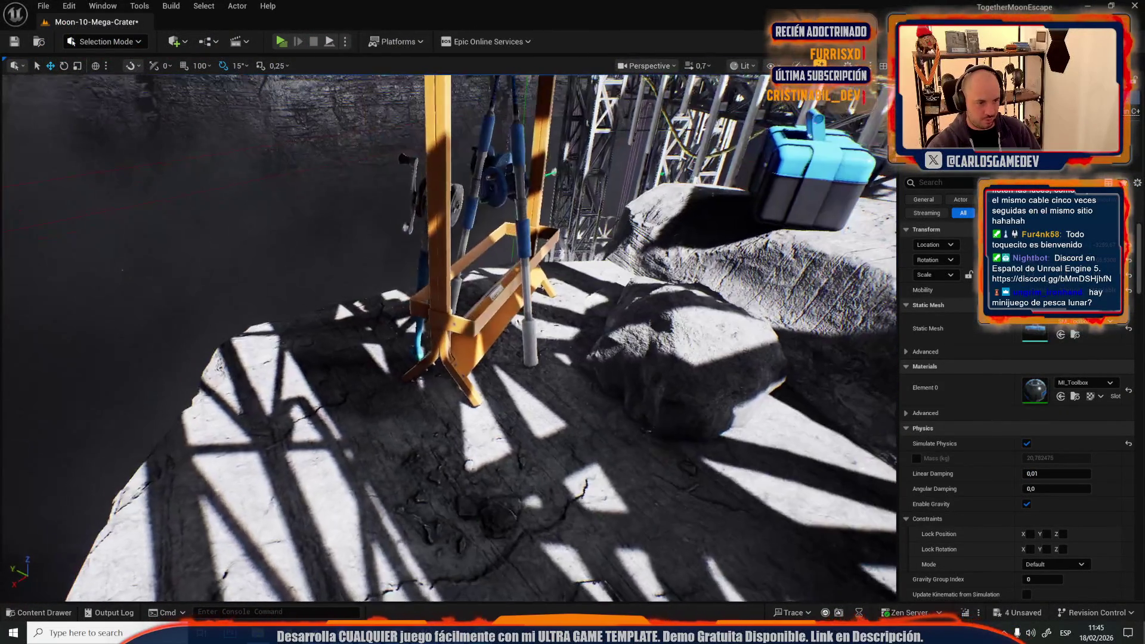
Step: Select the fishing rods, the wooden rack frame and the metal rod
{"action": "left_click", "coordinate": [419, 295]}
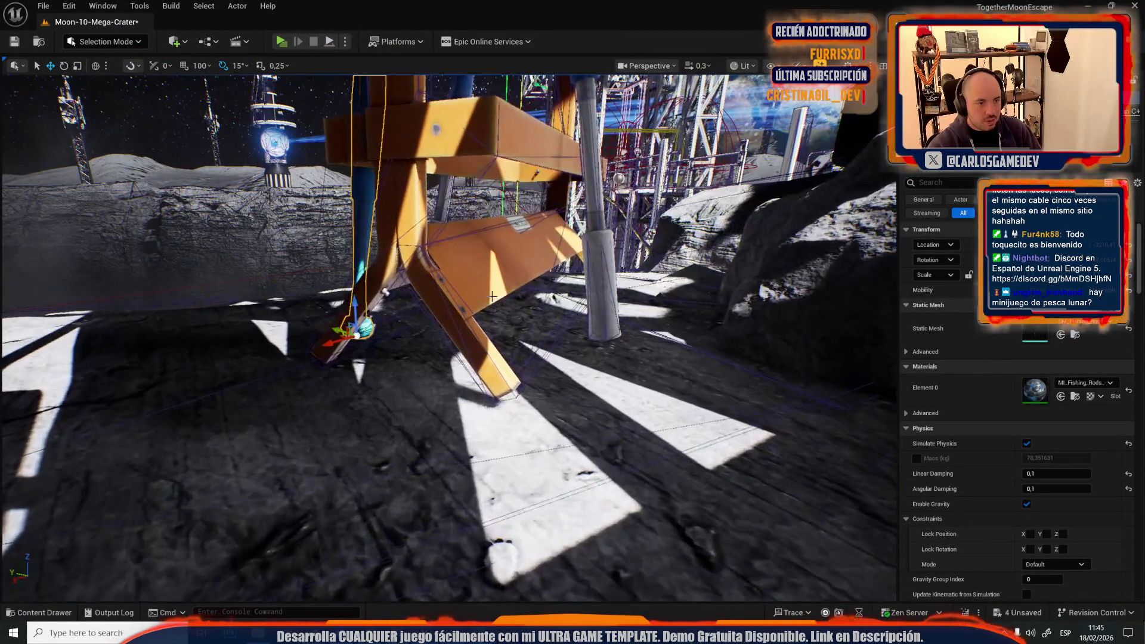
{"action": "left_click", "coordinate": [441, 208], "text": "ctrl"}
{"action": "left_click", "coordinate": [442, 207]}
{"action": "left_click", "coordinate": [620, 290], "text": "ctrl"}
{"action": "key", "text": "ctrl+z"}
{"action": "left_click", "coordinate": [605, 290], "text": "ctrl"}
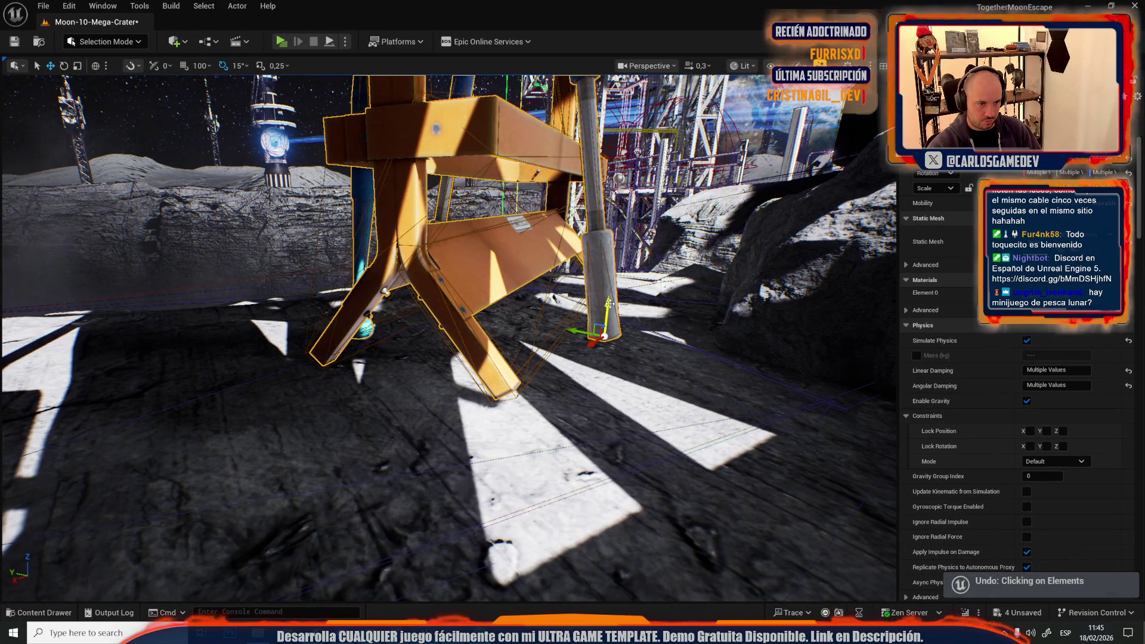
{"action": "scroll", "coordinate": [609, 303], "scroll_direction": "up", "scroll_amount": 3}
{"action": "scroll", "coordinate": [631, 293], "scroll_direction": "up", "scroll_amount": 1}
Step: Check the rack in a Standalone preview, close it, then start Play In Editor
{"action": "key", "text": "alt+p"}
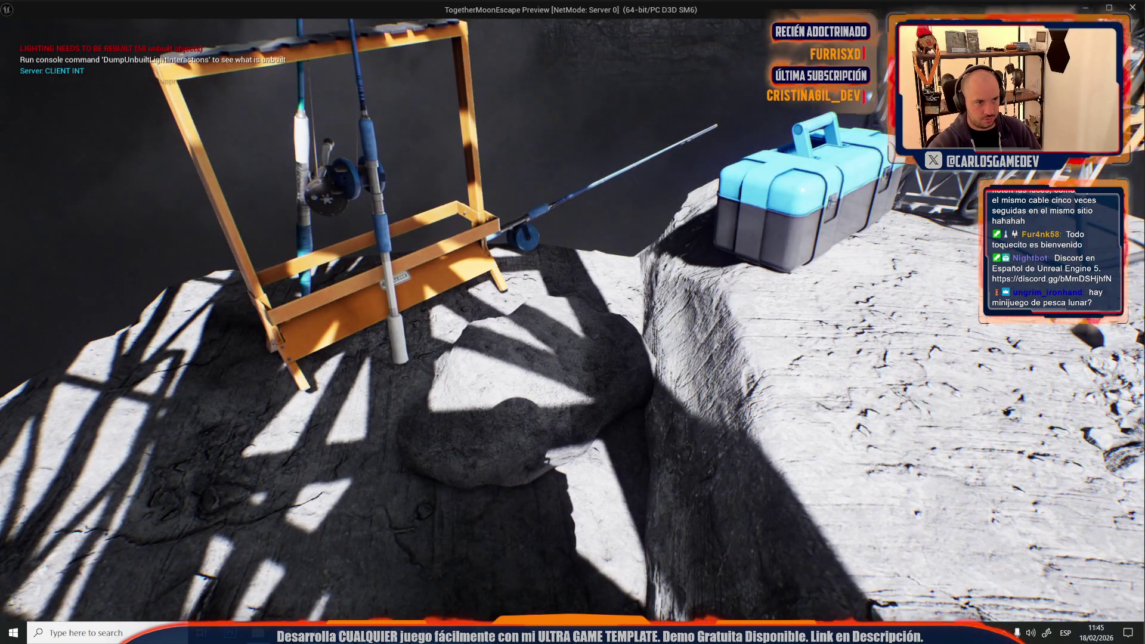
{"action": "key", "text": "Escape"}
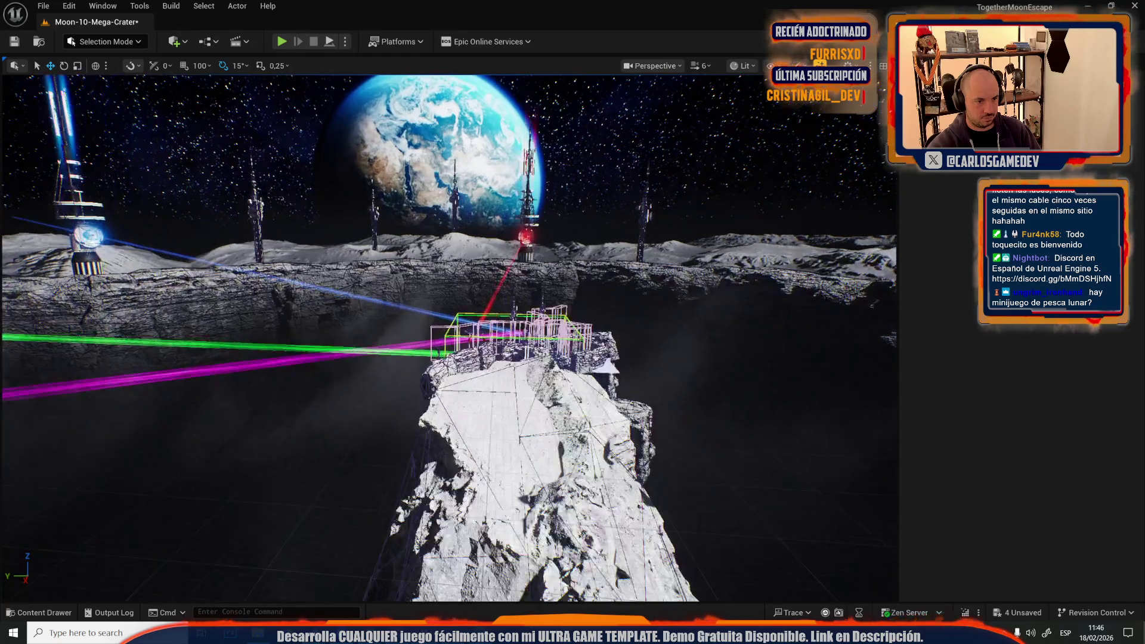
{"action": "scroll", "coordinate": [537, 232], "scroll_direction": "up", "scroll_amount": 10}
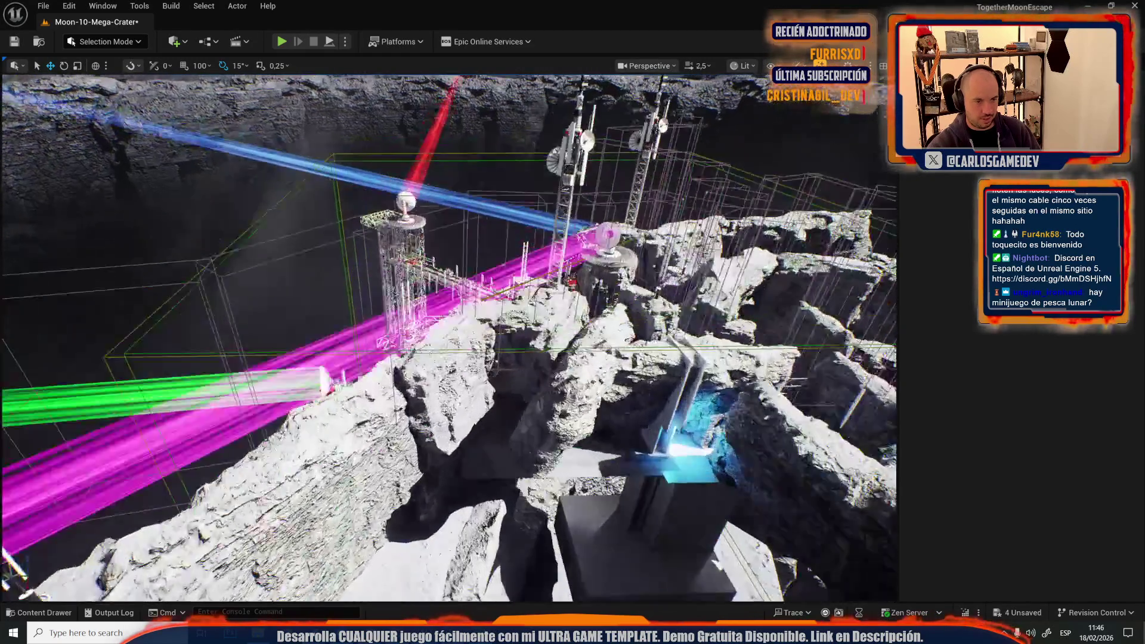
{"action": "scroll", "coordinate": [537, 233], "scroll_direction": "up", "scroll_amount": 8}
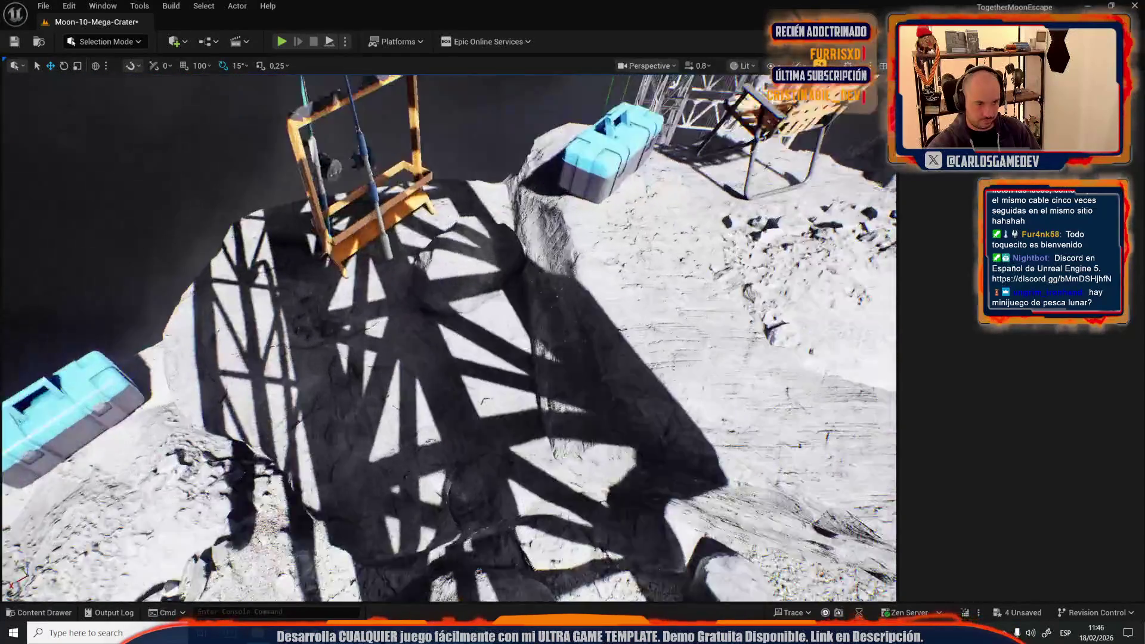
{"action": "key", "text": "s"}
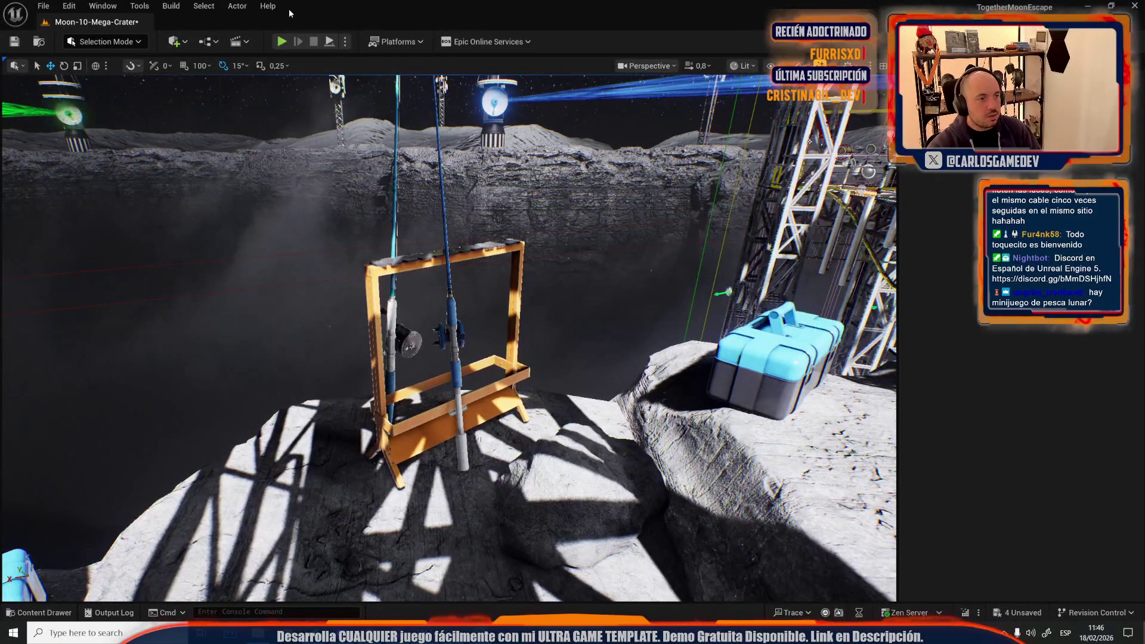
{"action": "left_click", "coordinate": [281, 42]}
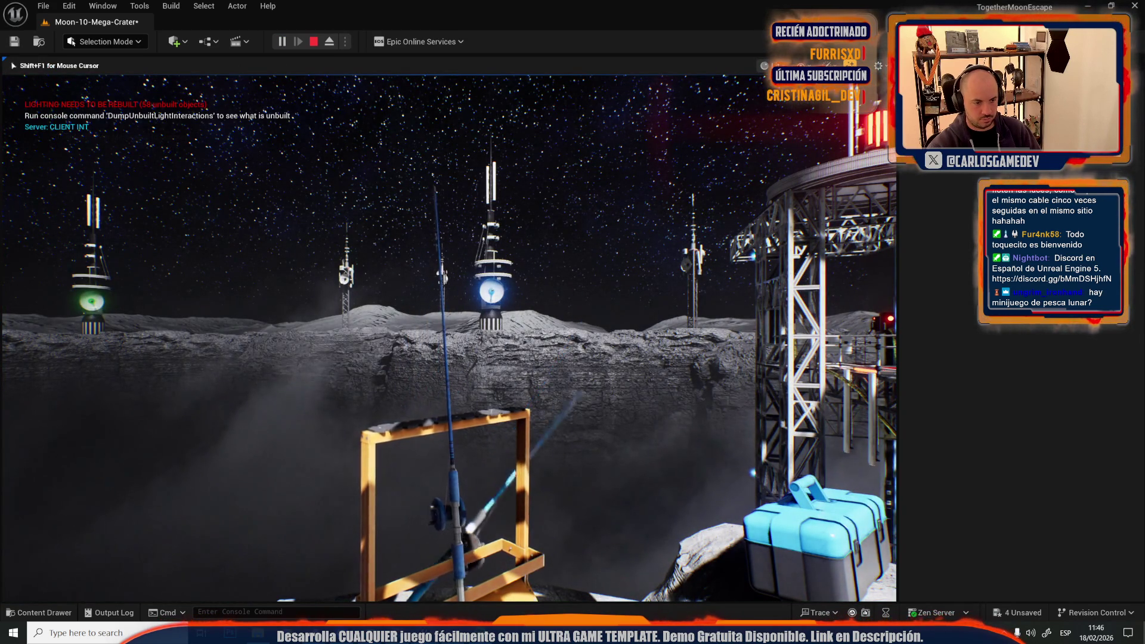
Step: End the play session, start Simulate, and frame the toolbox, chair, rod, rack and tackle box
{"action": "key", "text": "Escape"}
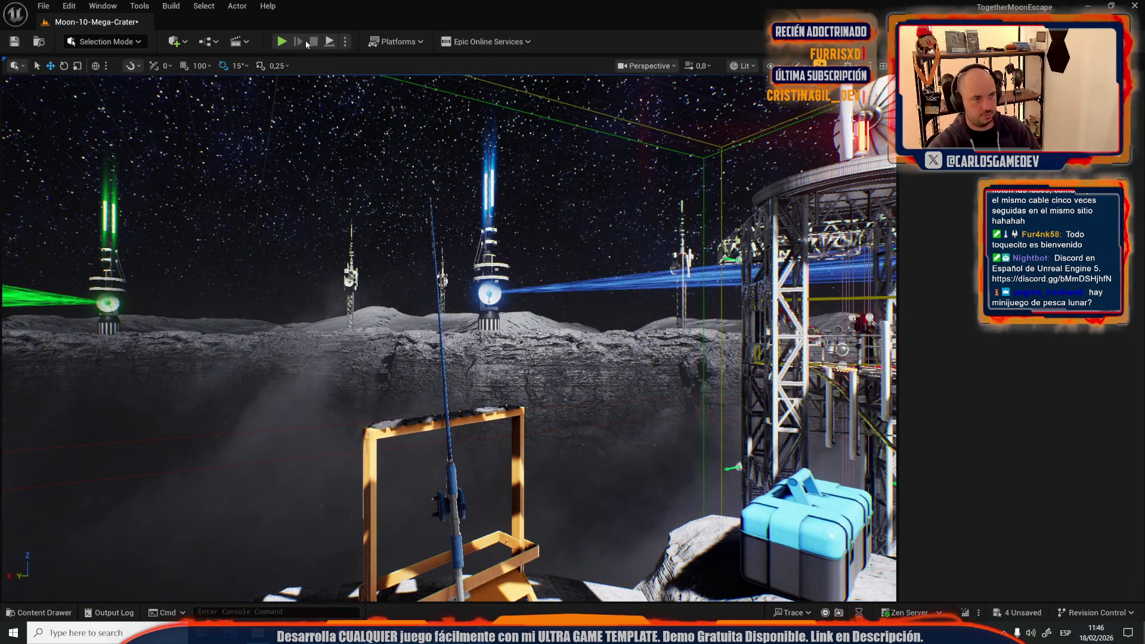
{"action": "left_click", "coordinate": [334, 42]}
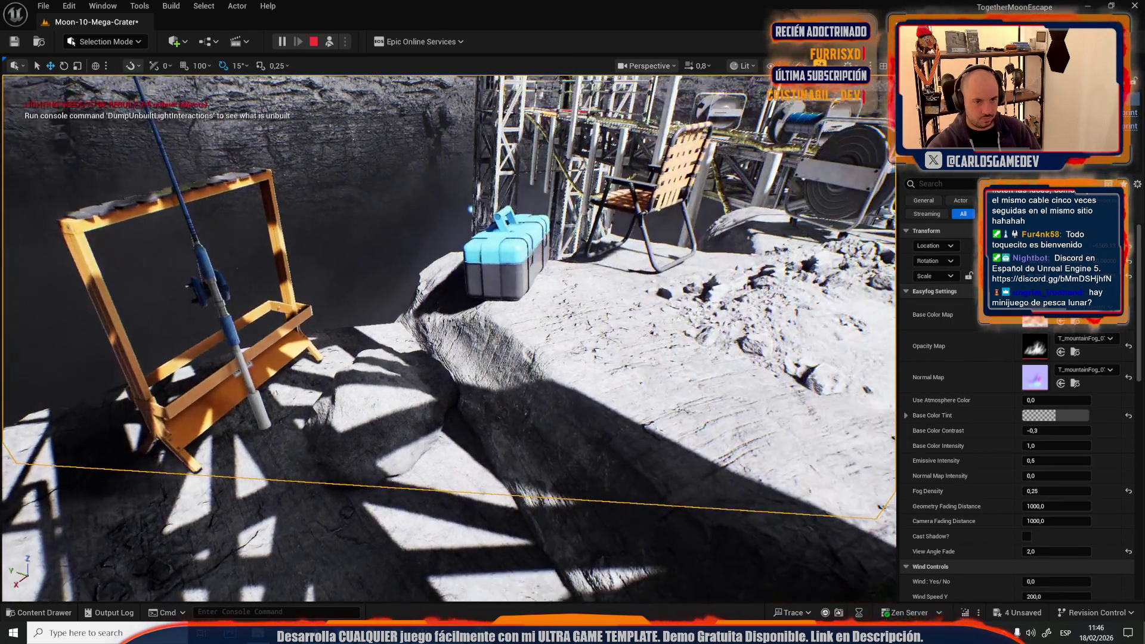
{"action": "left_click", "coordinate": [626, 205]}
{"action": "left_click", "coordinate": [487, 252], "text": "ctrl"}
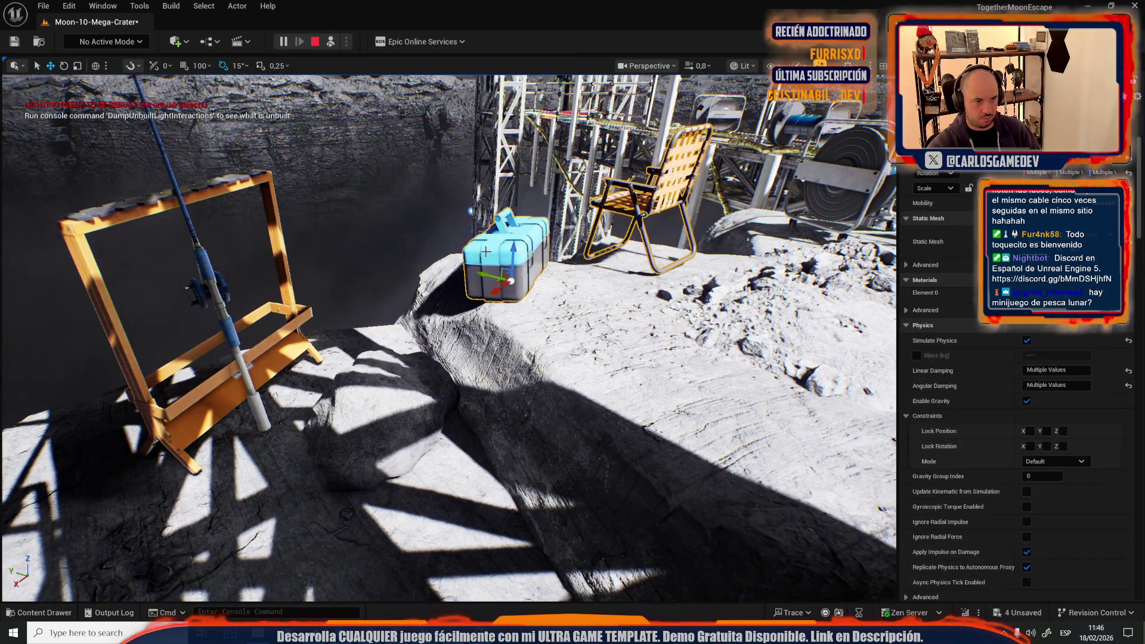
{"action": "left_click", "coordinate": [229, 327], "text": "ctrl"}
{"action": "left_click", "coordinate": [211, 345], "text": "ctrl"}
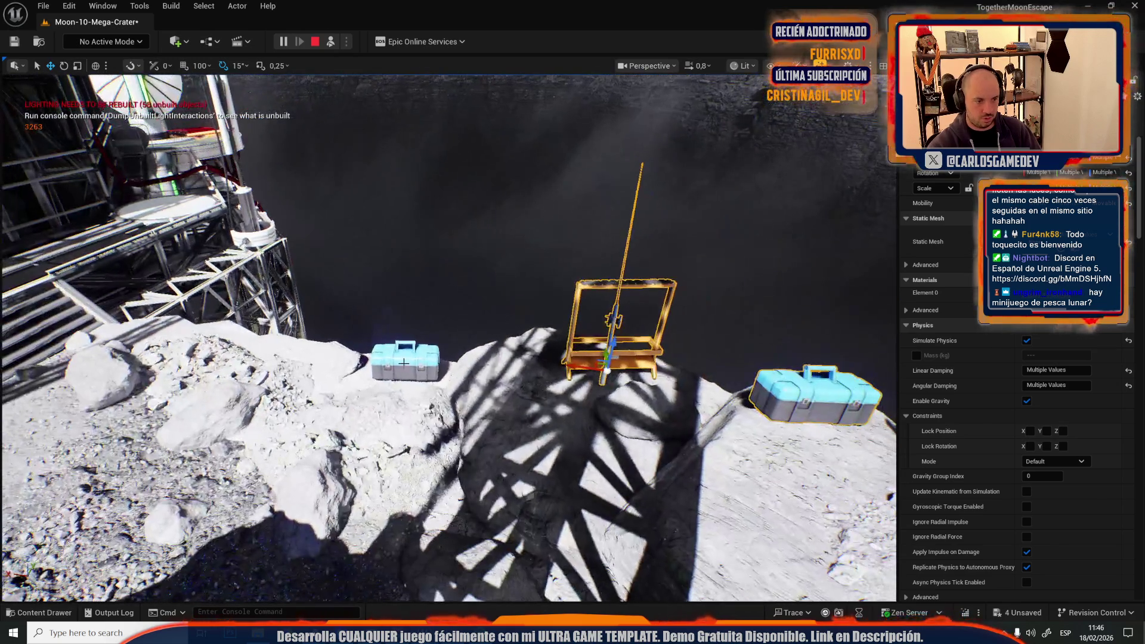
{"action": "left_click", "coordinate": [405, 362], "text": "ctrl"}
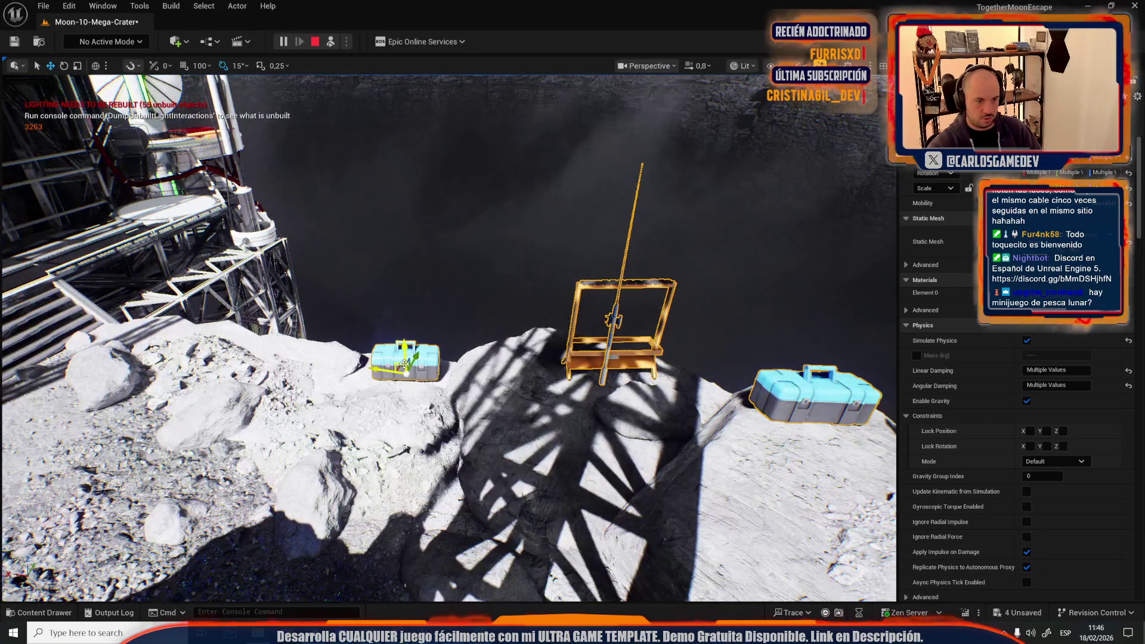
{"action": "key", "text": "f"}
Step: Stop the simulation and run a short play-test, ending it with Esc
{"action": "left_click", "coordinate": [315, 42]}
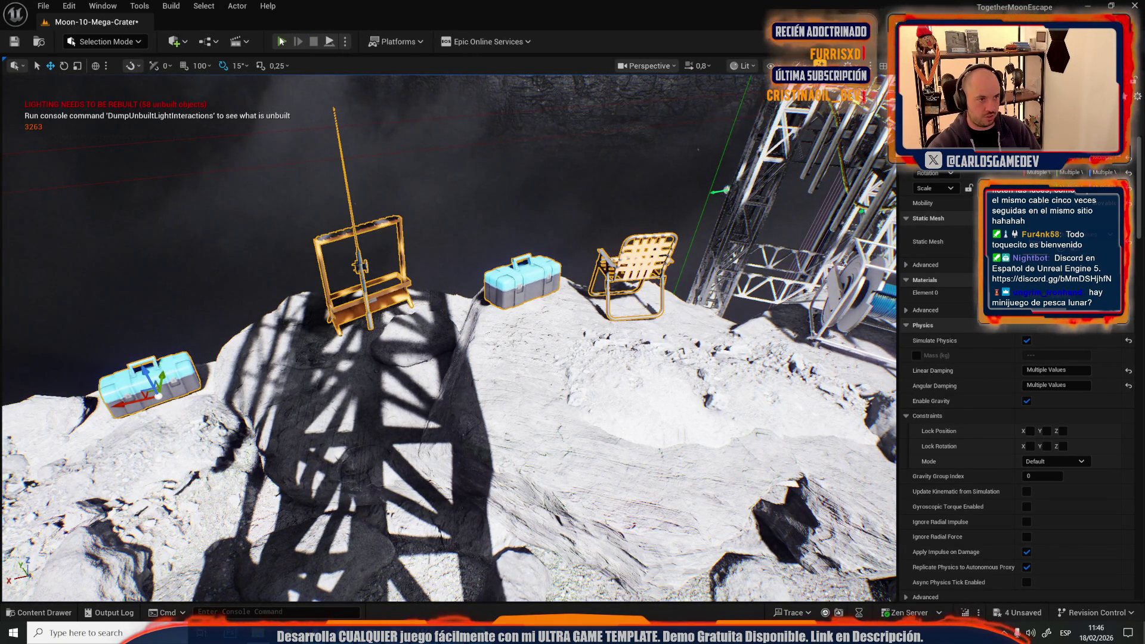
{"action": "left_click", "coordinate": [282, 41]}
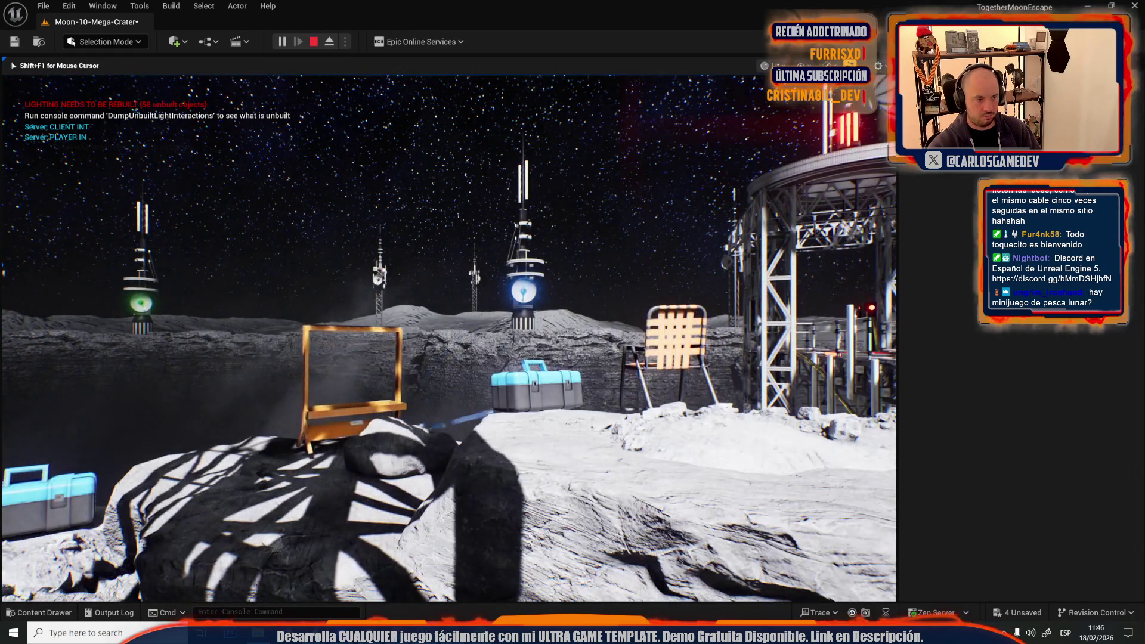
{"action": "key", "text": "Escape"}
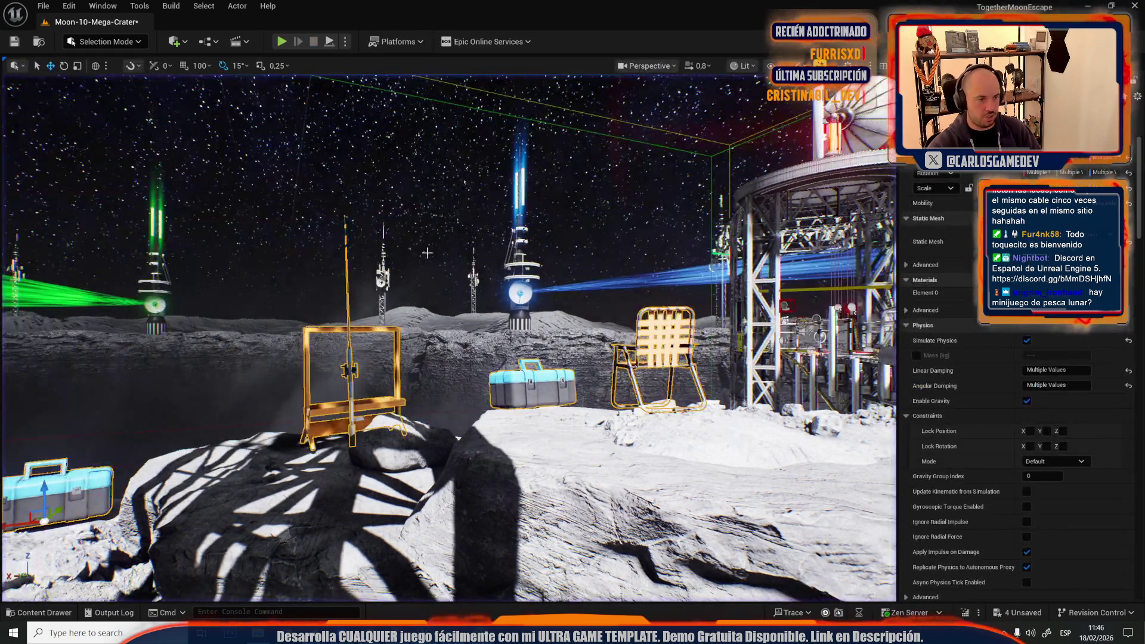
Step: Delete the extra yellow fishing rod from the rack, undoing the accidental deletion of the rack and toolboxes
{"action": "key", "text": "f"}
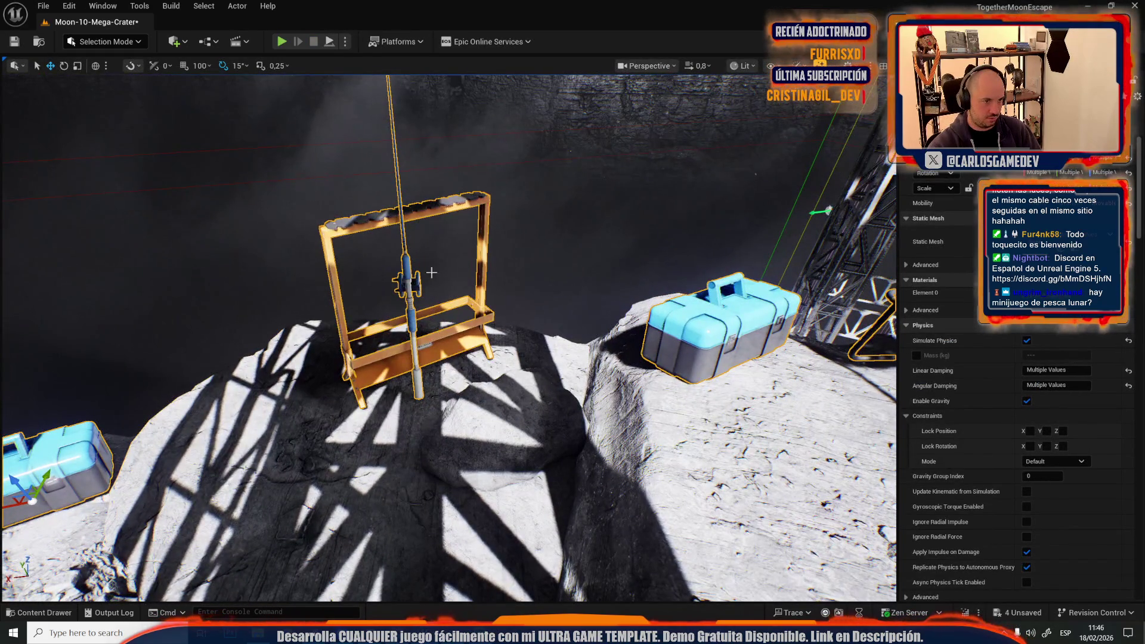
{"action": "scroll", "coordinate": [332, 133], "scroll_direction": "down", "scroll_amount": 3}
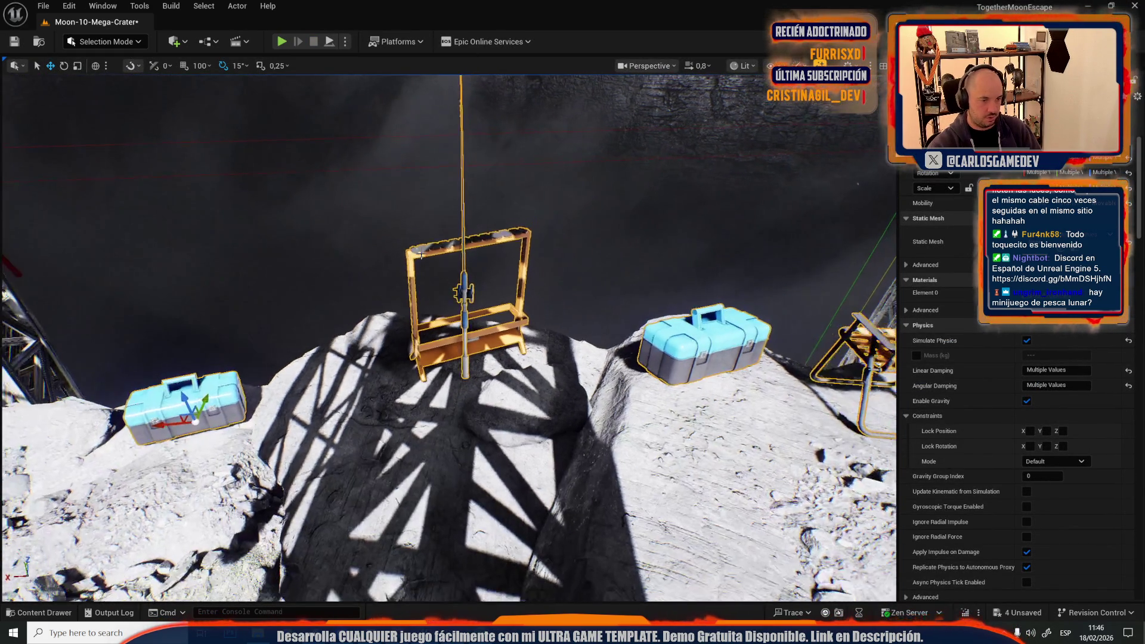
{"action": "key", "text": "Delete"}
{"action": "key", "text": "ctrl+z"}
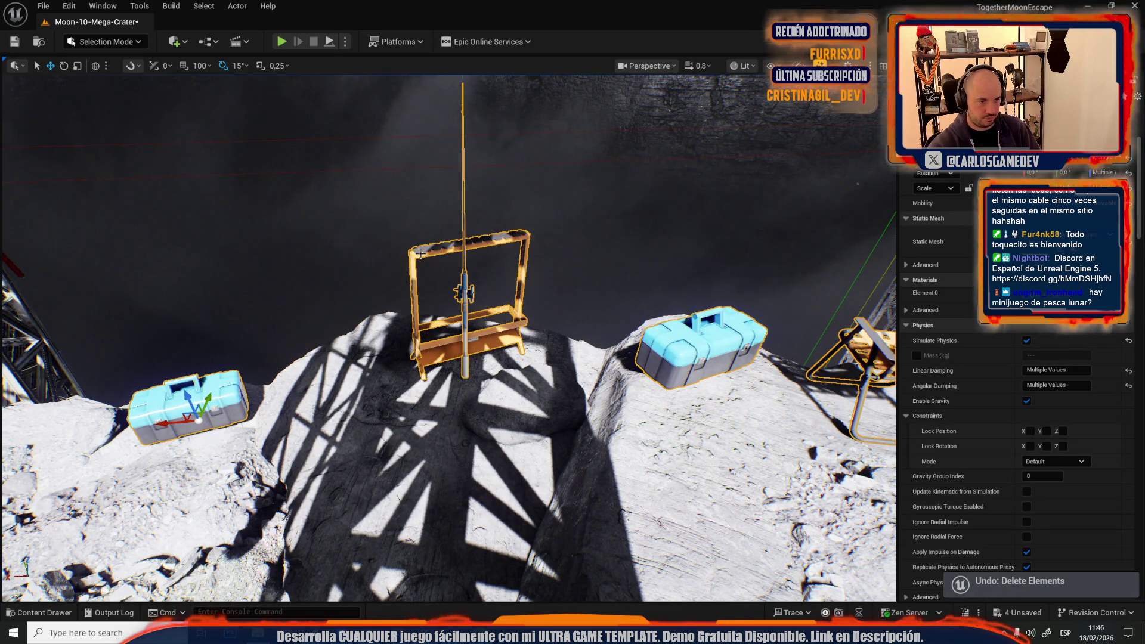
{"action": "left_click", "coordinate": [421, 254]}
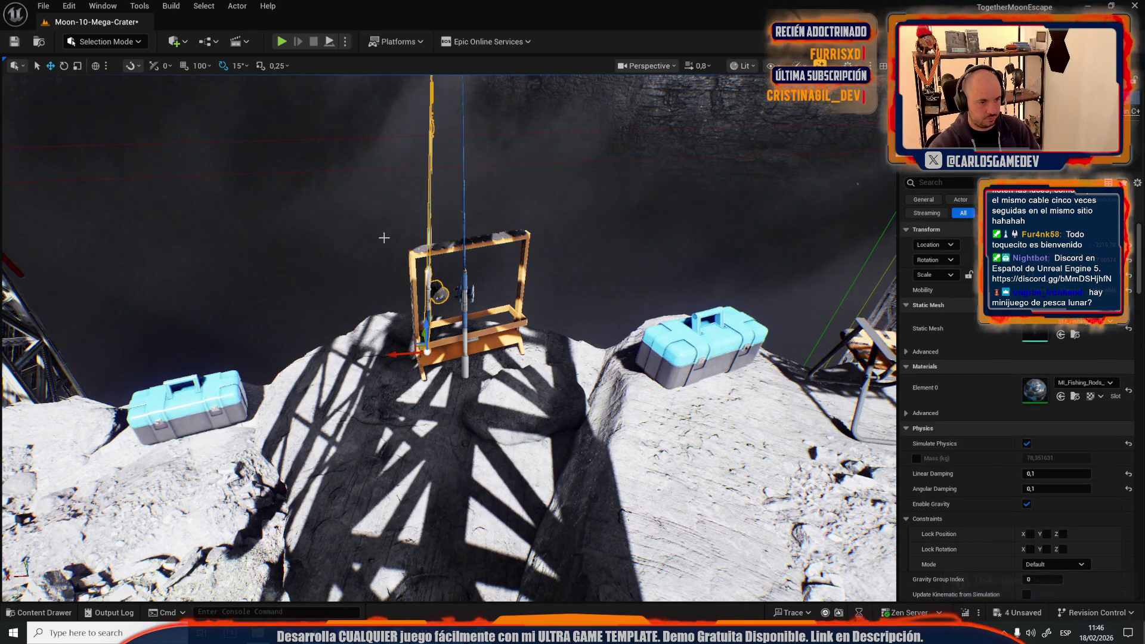
{"action": "key", "text": "Delete"}
Step: Play-test the level twice, selecting the Easyfog actor in between
{"action": "left_click", "coordinate": [282, 41]}
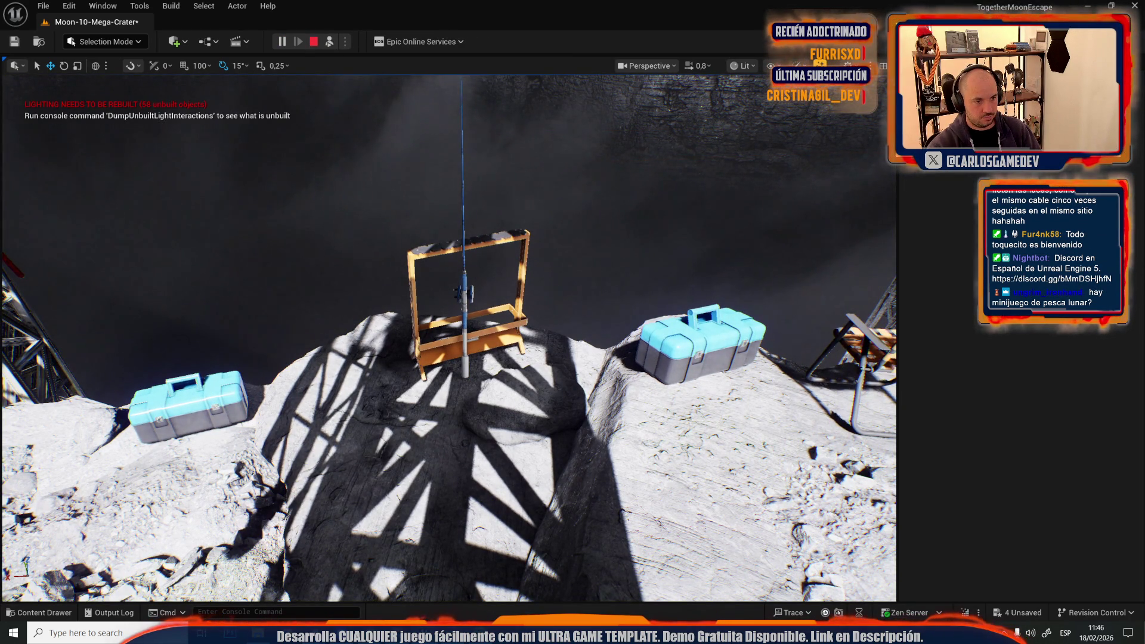
{"action": "left_click", "coordinate": [422, 160]}
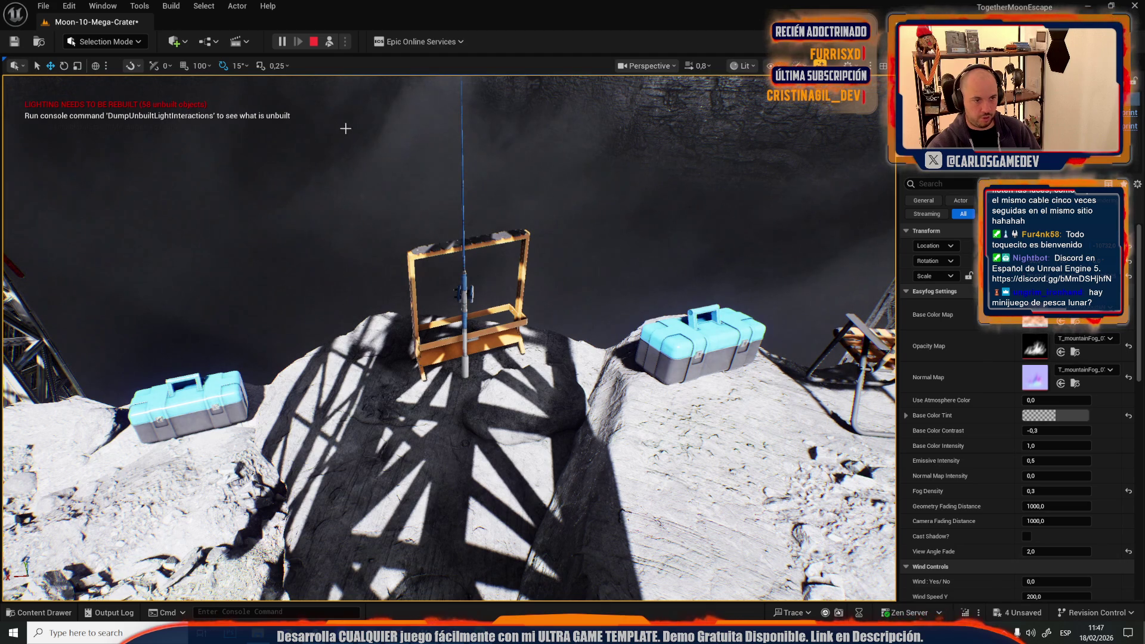
{"action": "key", "text": "Escape"}
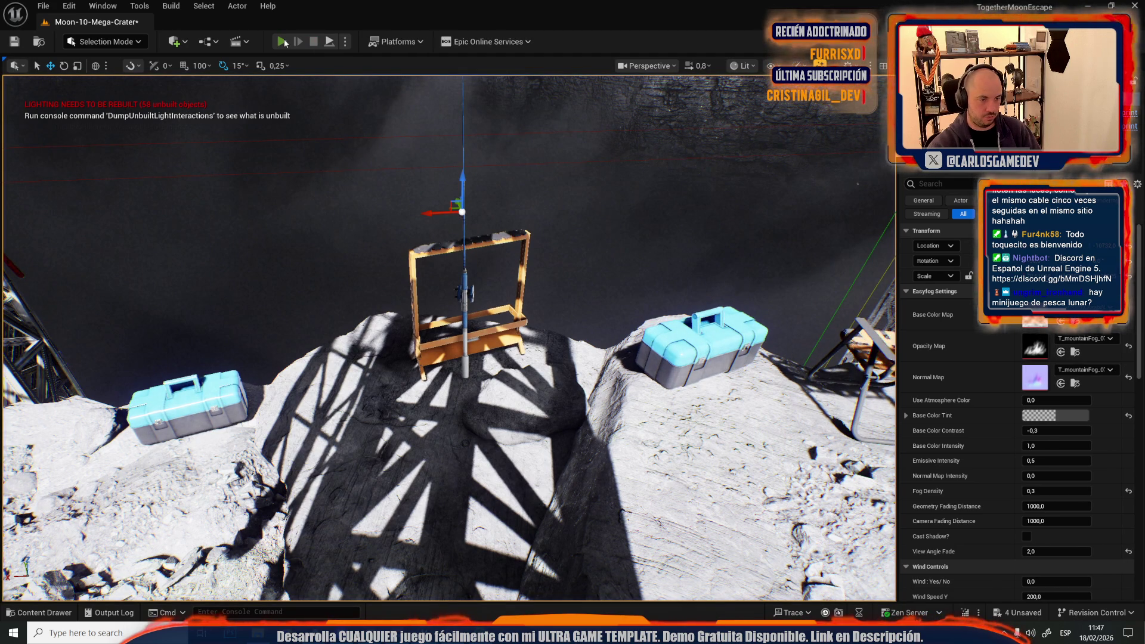
{"action": "left_click", "coordinate": [281, 42]}
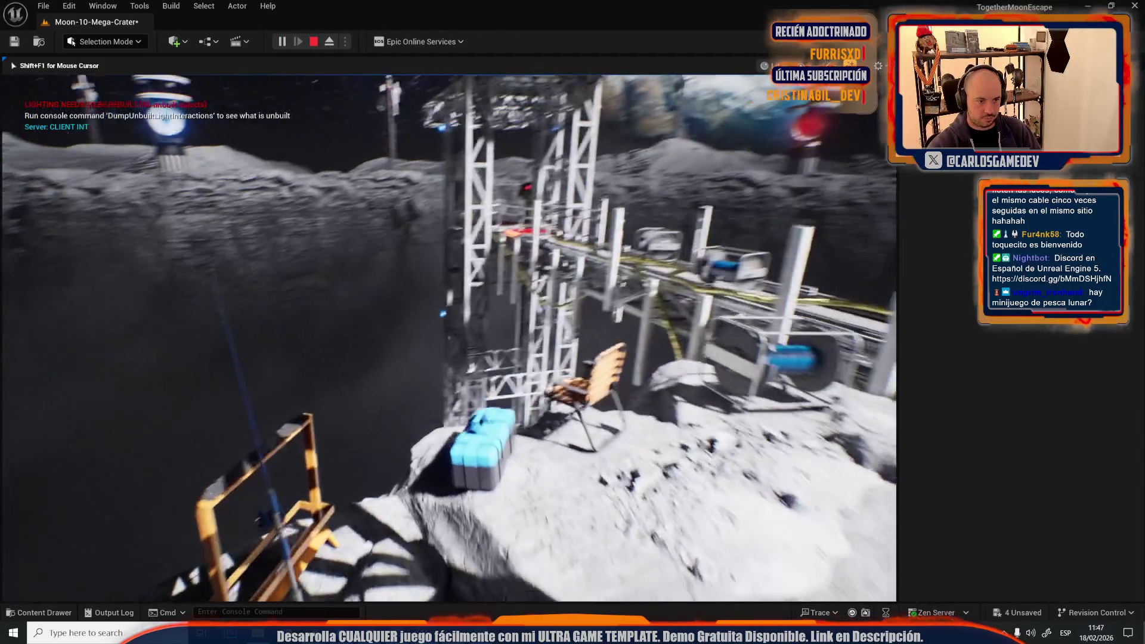
Step: Walk toward the chair and toolbox in the play-test, then end it and return to editing
{"action": "key", "text": "w"}
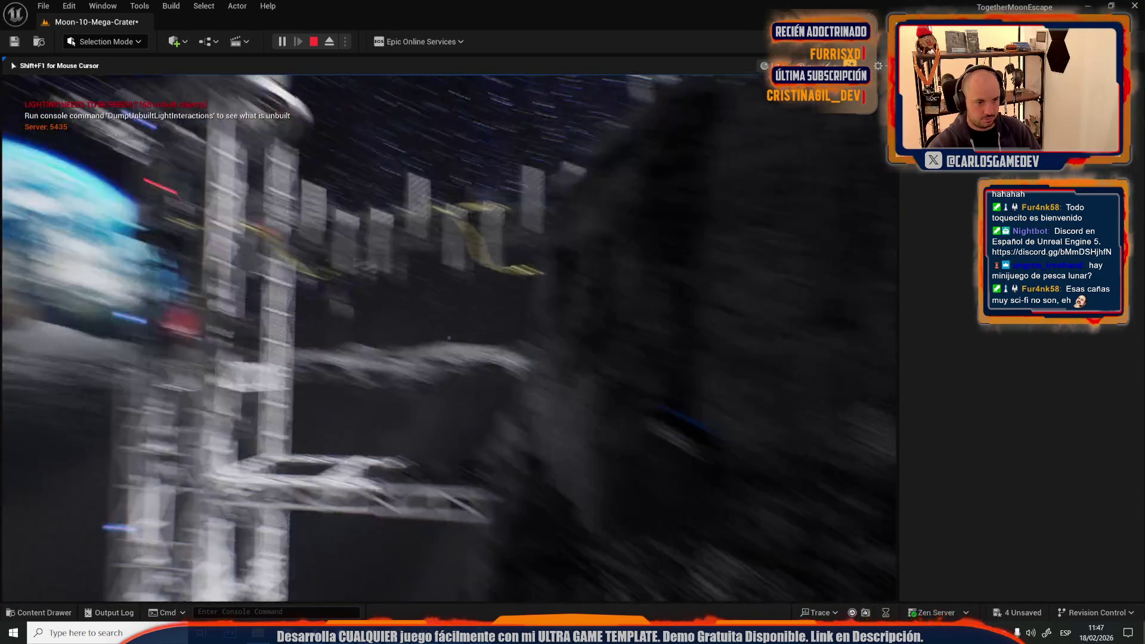
{"action": "key", "text": "Escape"}
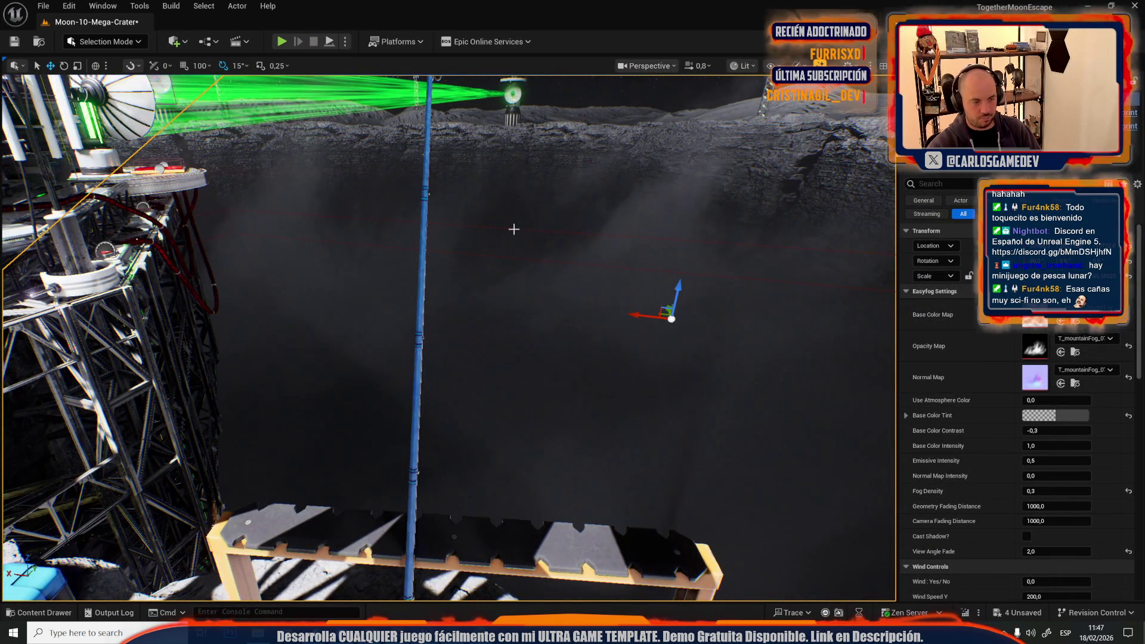
Step: Select the respawn volume below the ledge and uncheck its Destroy Static Mesh option
{"action": "left_click", "coordinate": [514, 229]}
{"action": "left_click", "coordinate": [514, 230]}
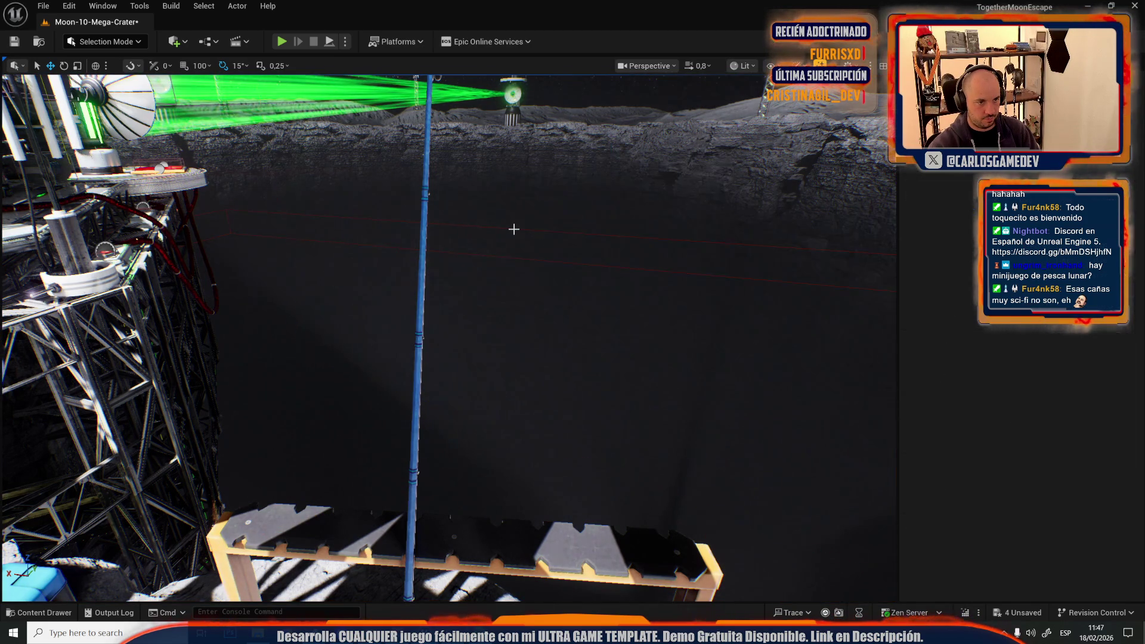
{"action": "left_click", "coordinate": [513, 229]}
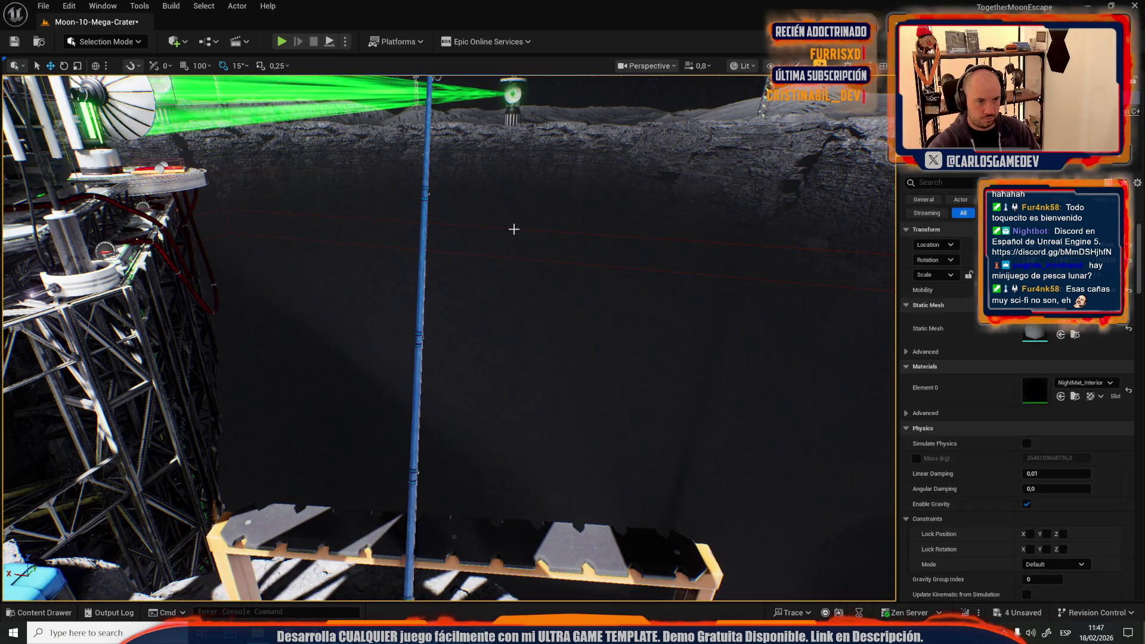
{"action": "left_click", "coordinate": [1026, 367]}
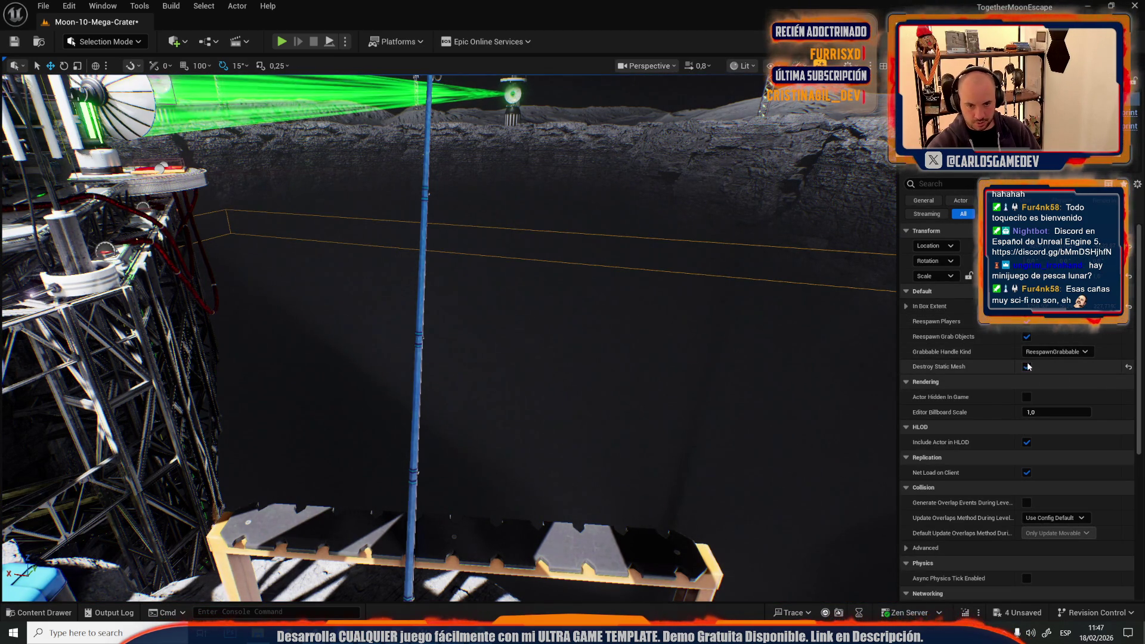
{"action": "scroll", "coordinate": [644, 332], "scroll_direction": "up", "scroll_amount": 3}
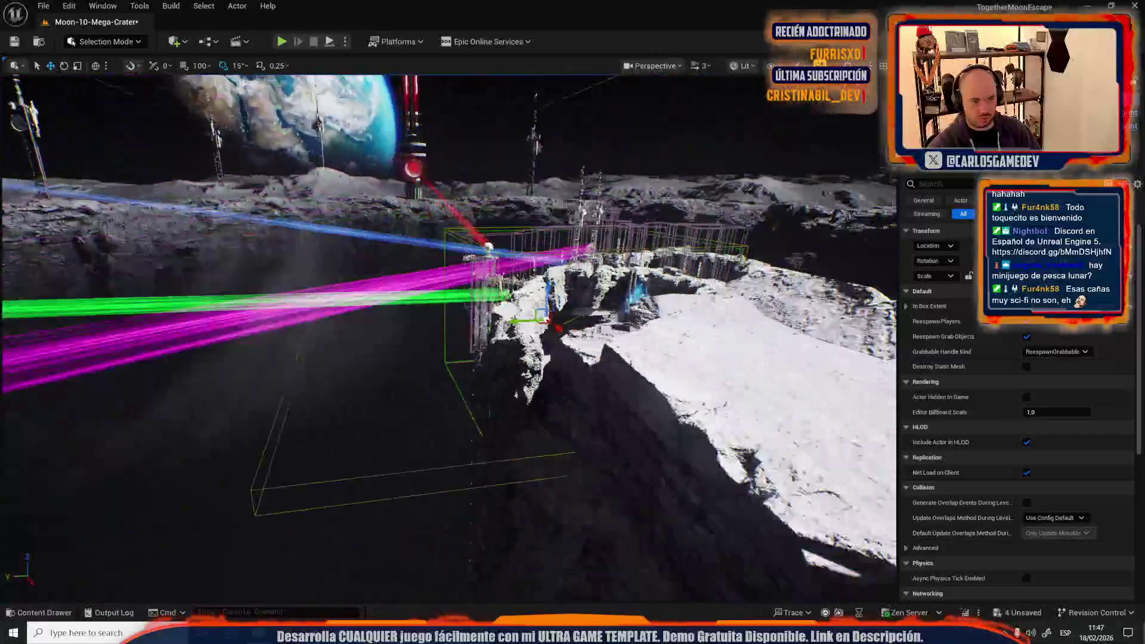
Step: Frame the selected volume, switch to scale mode, and recheck Destroy Static Mesh
{"action": "key", "text": "f"}
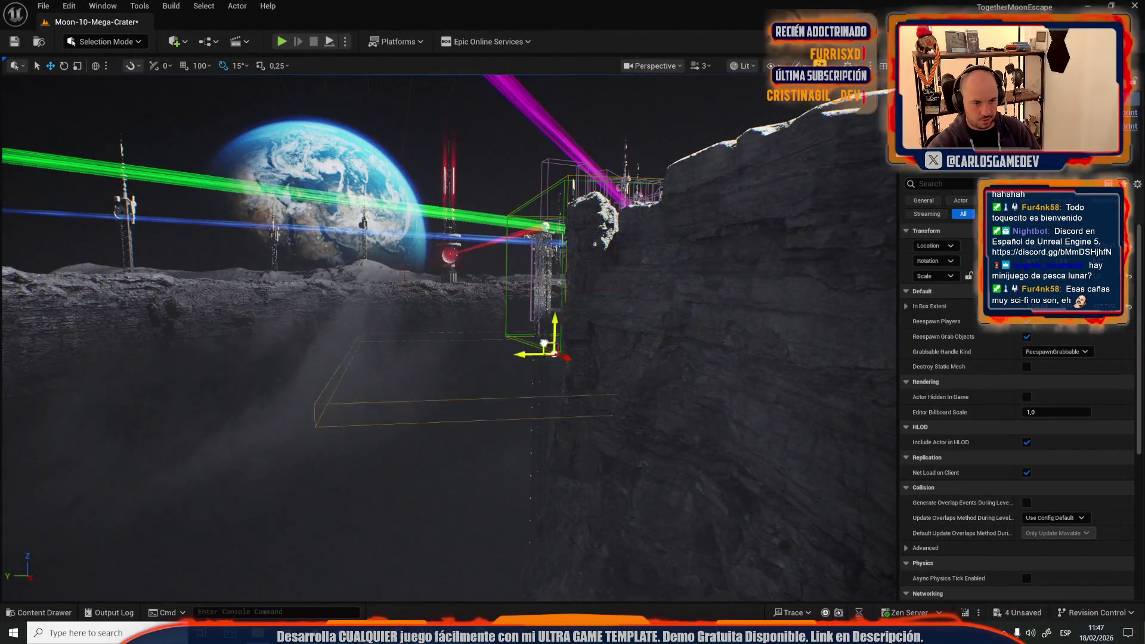
{"action": "left_click_drag", "start_coordinate": [536, 428], "coordinate": [532, 429]}
{"action": "key", "text": "r"}
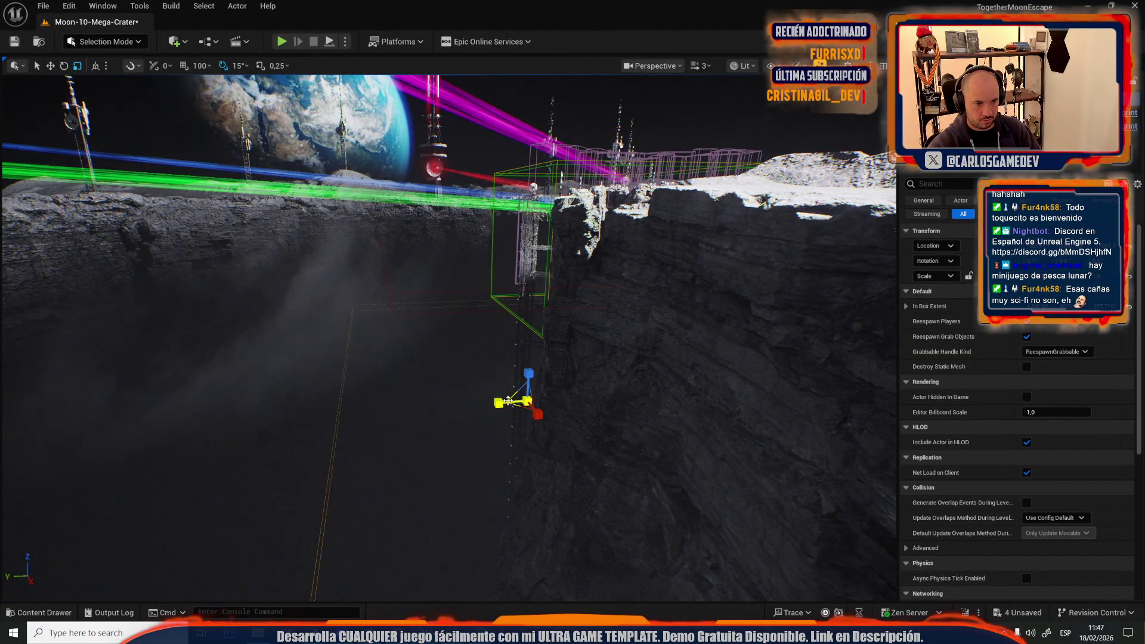
{"action": "left_click", "coordinate": [1027, 367]}
Step: Fly back to the cliff edge and start a play-test, deploying into first-person gameplay
{"action": "mouse_move", "coordinate": [363, 318]}
{"action": "left_mouse_down"}
{"action": "mouse_move", "coordinate": [337, 314]}
{"action": "mouse_move", "coordinate": [363, 318]}
{"action": "left_mouse_up"}
{"action": "scroll", "coordinate": [363, 319], "scroll_direction": "down", "scroll_amount": 2}
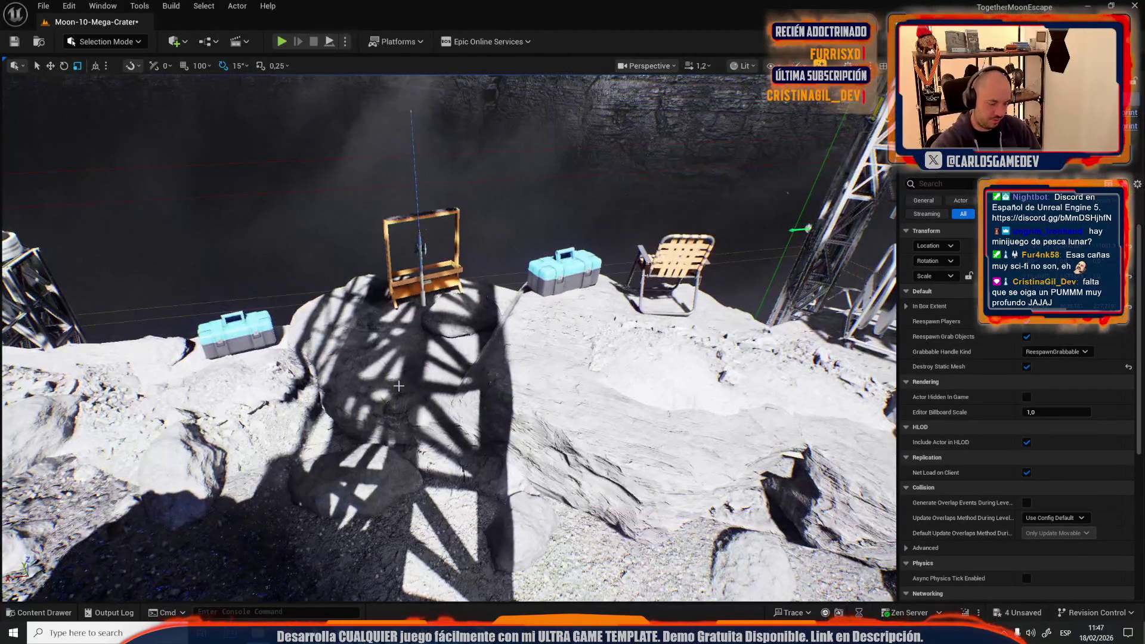
{"action": "key", "text": "alt+p"}
{"action": "left_click", "coordinate": [712, 538]}
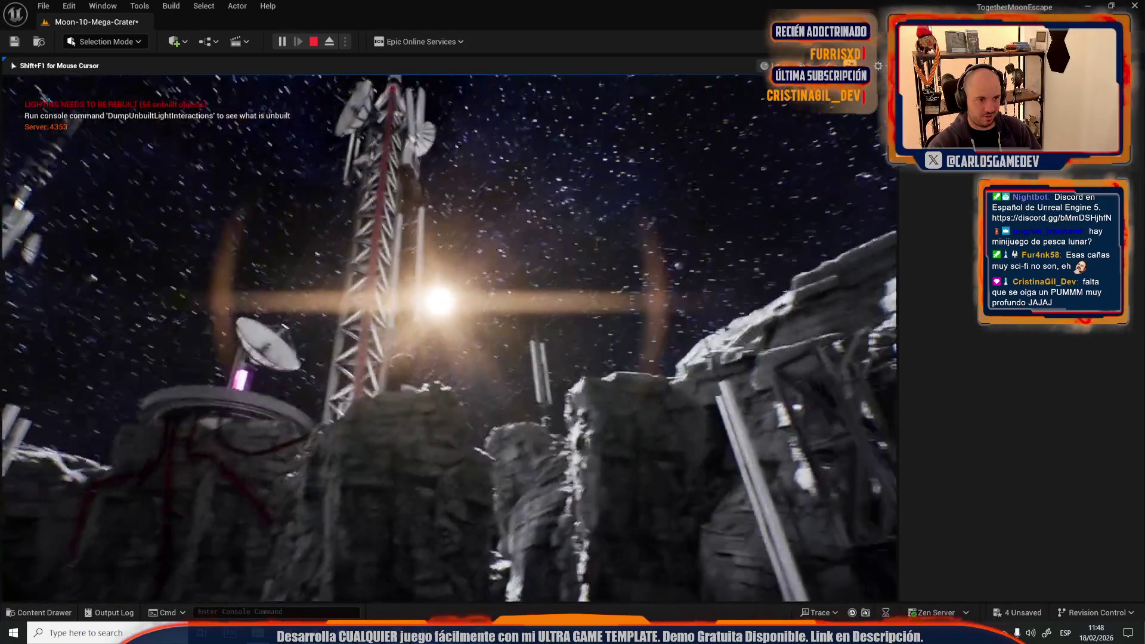
Step: Explore the crater in first person, then end the play-test
{"action": "key", "text": "Escape"}
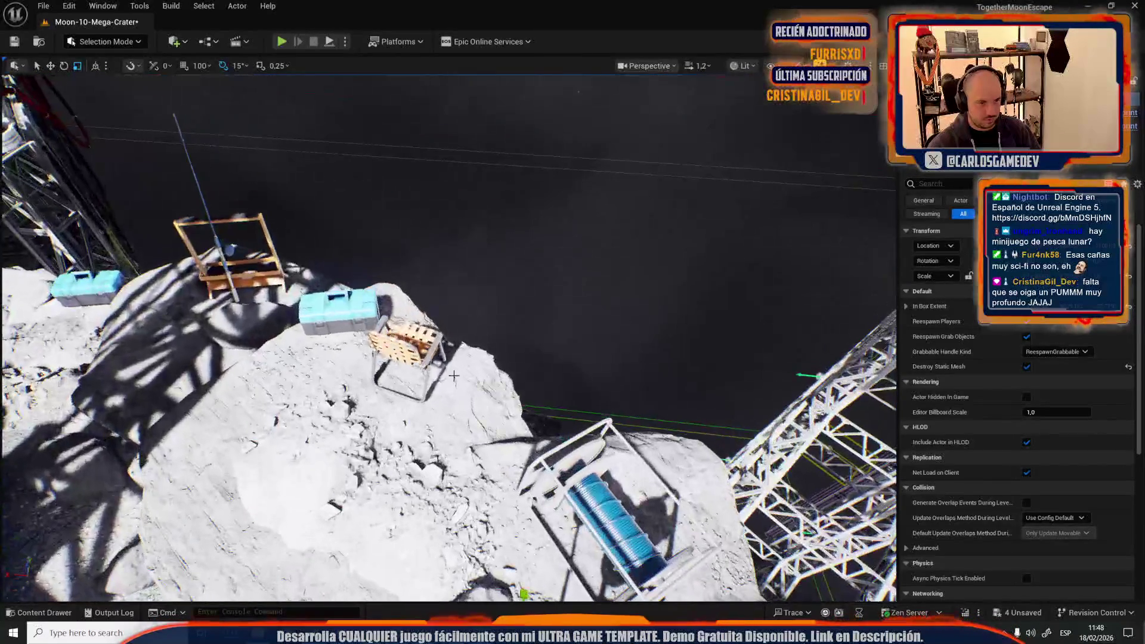
Step: Paste a fishing rod onto the walkway beside the folding chair
{"action": "left_click", "coordinate": [424, 342]}
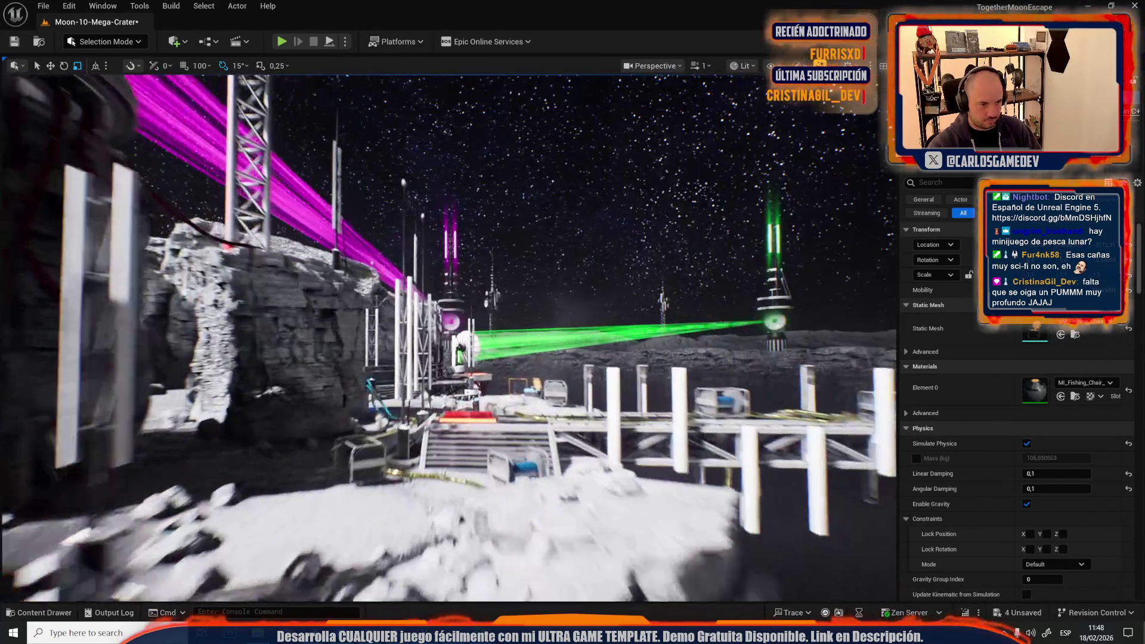
{"action": "left_click_drag", "start_coordinate": [352, 313], "coordinate": [352, 313]}
{"action": "left_click_drag", "start_coordinate": [375, 350], "coordinate": [375, 350]}
{"action": "left_click_drag", "start_coordinate": [458, 326], "coordinate": [458, 326]}
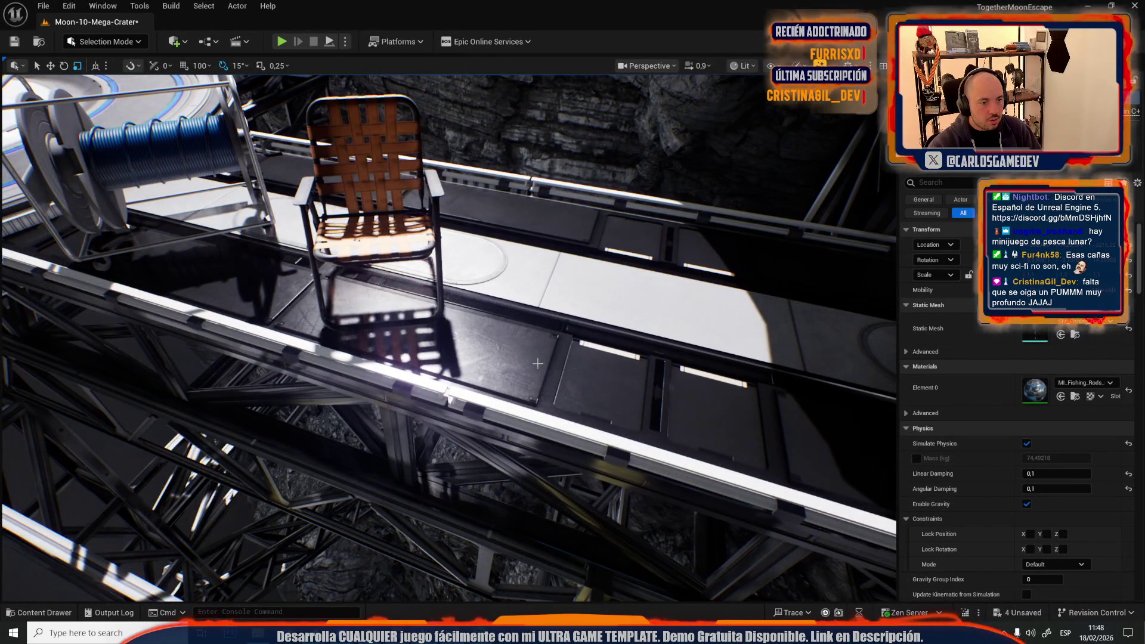
{"action": "key", "text": "ctrl+v"}
Step: Rotate the pasted rod to stand nearly upright and start a play-test
{"action": "left_click_drag", "start_coordinate": [543, 398], "coordinate": [543, 398]}
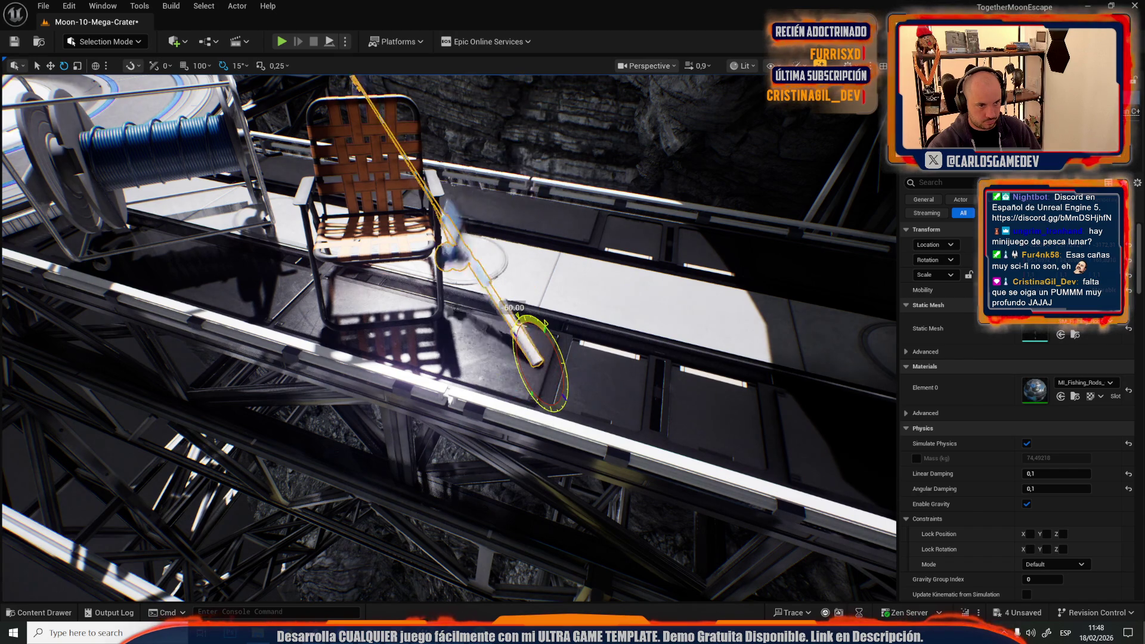
{"action": "left_click_drag", "start_coordinate": [480, 291], "coordinate": [479, 291]}
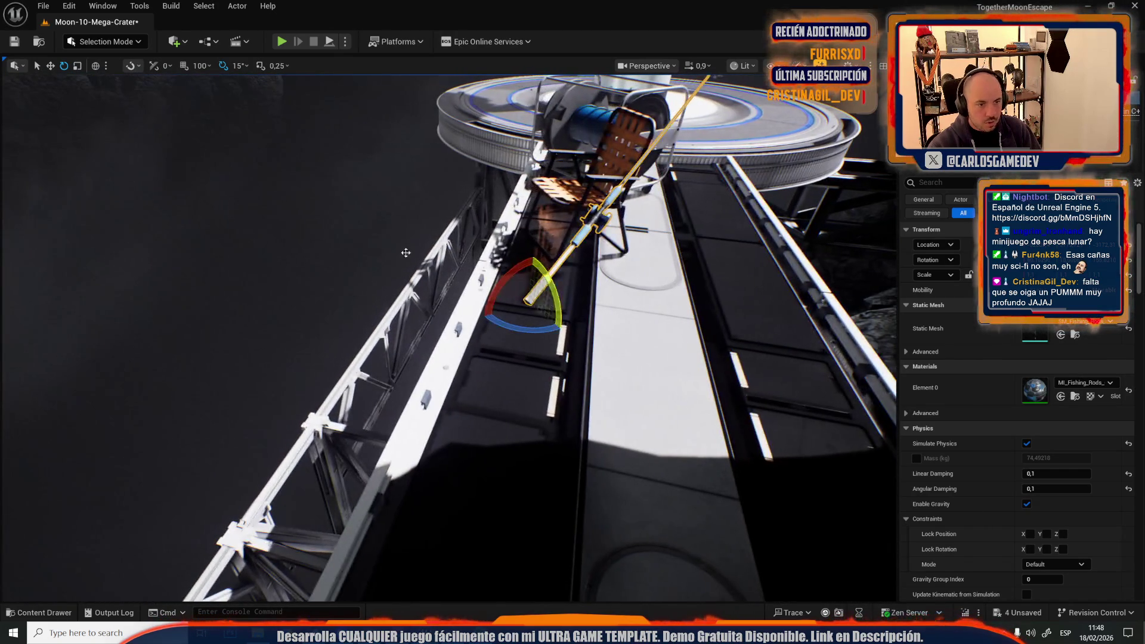
{"action": "left_click_drag", "start_coordinate": [563, 330], "coordinate": [579, 320]}
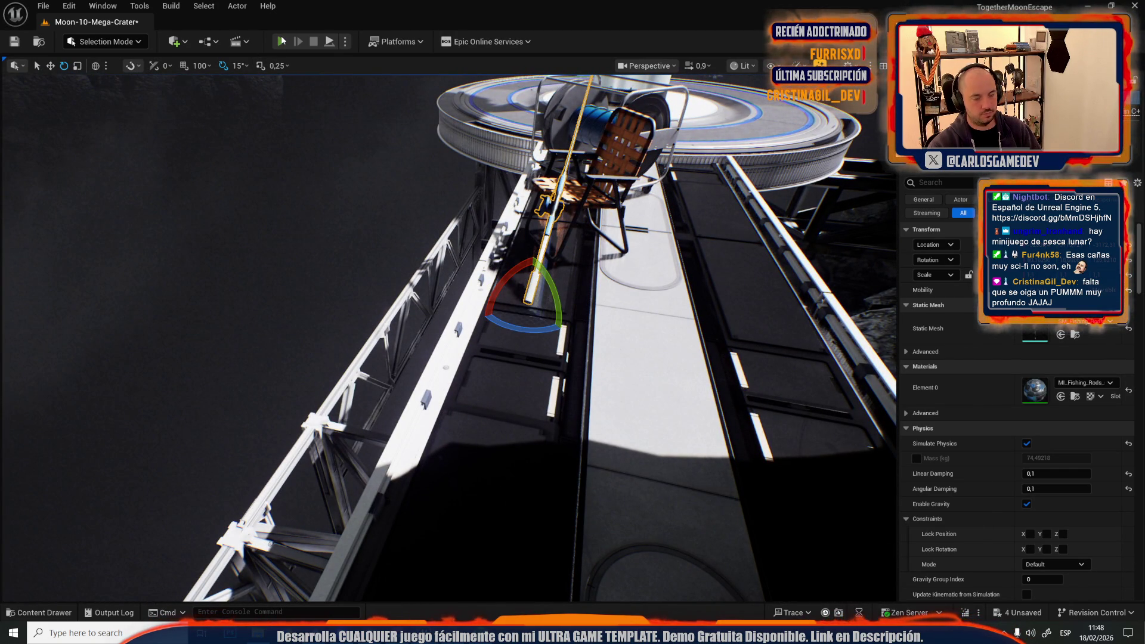
{"action": "left_click", "coordinate": [281, 40]}
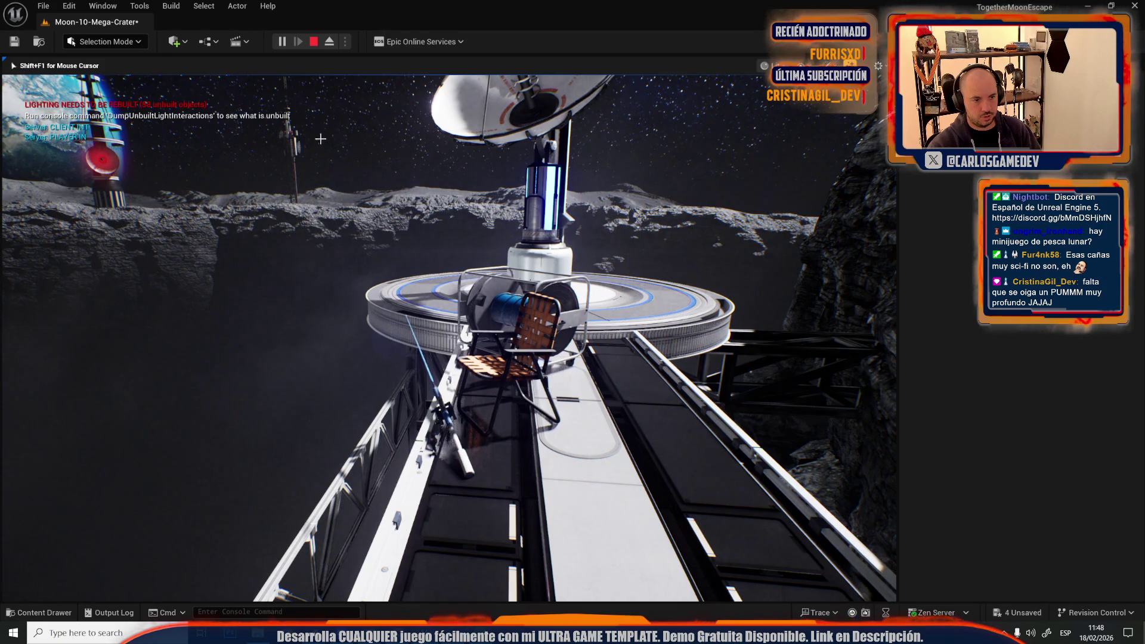
Step: End the running play-test, then run and stop another one
{"action": "key", "text": "Escape"}
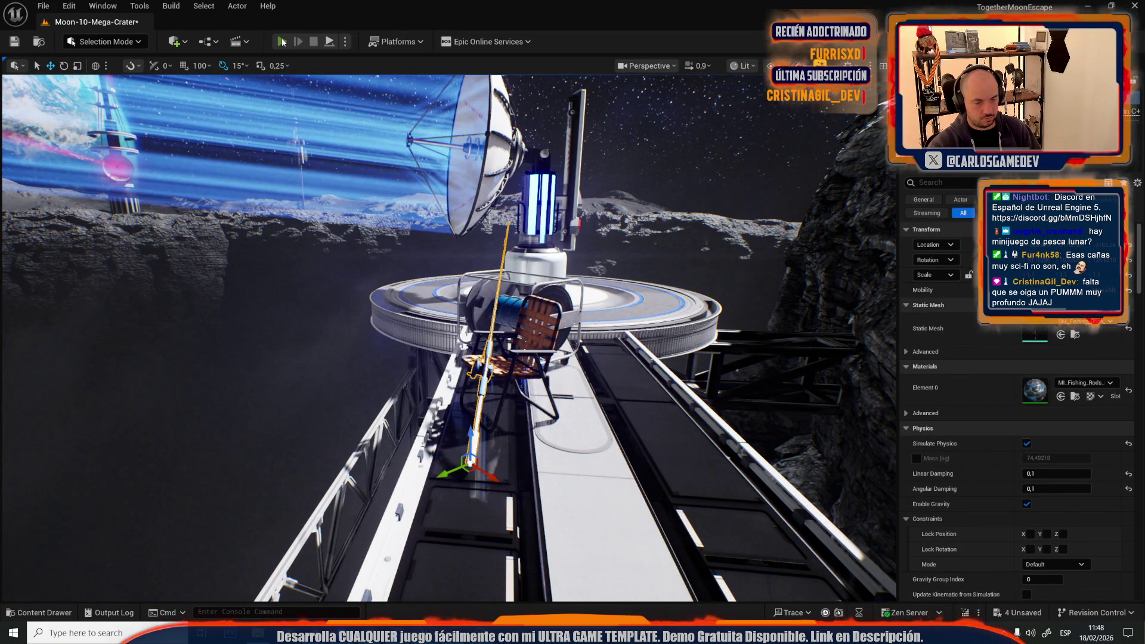
{"action": "left_click", "coordinate": [282, 41]}
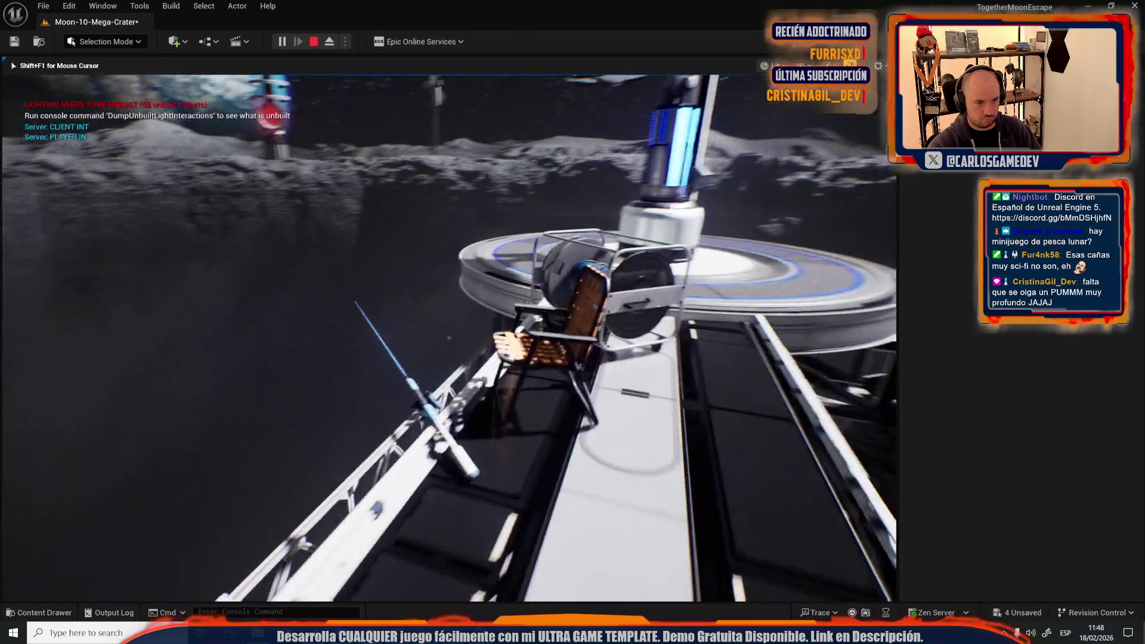
{"action": "key", "text": "Escape"}
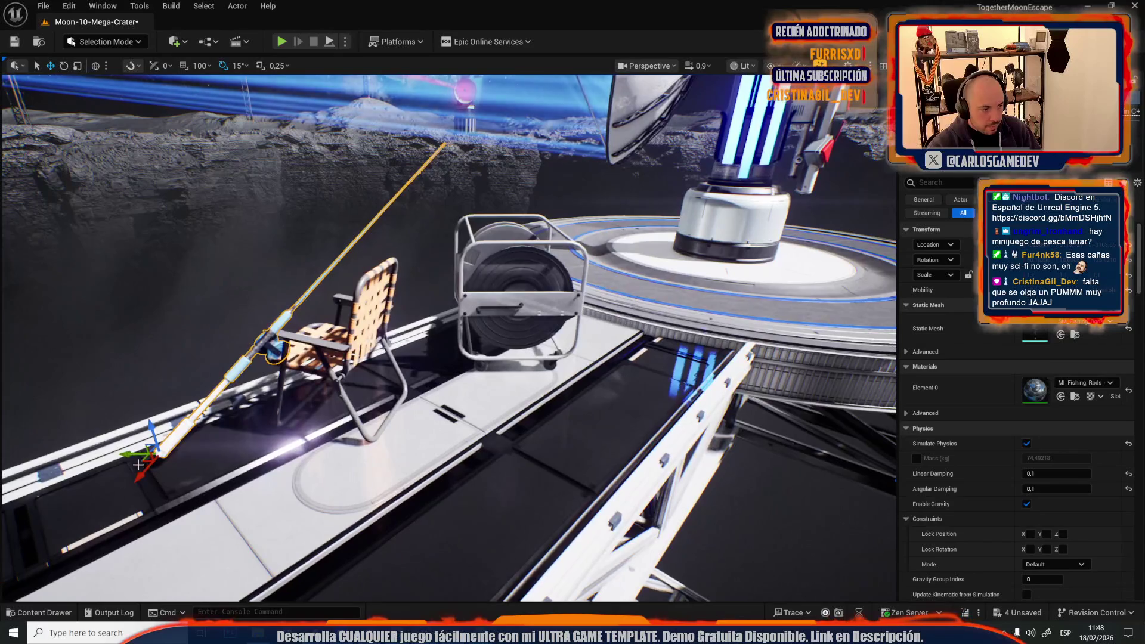
Step: Tilt the rod 45 degrees against the chair, play-test it, and reselect the rod
{"action": "mouse_move", "coordinate": [140, 464]}
{"action": "left_mouse_down"}
{"action": "mouse_move", "coordinate": [179, 418]}
{"action": "mouse_move", "coordinate": [525, 382]}
{"action": "mouse_move", "coordinate": [353, 396]}
{"action": "left_mouse_up"}
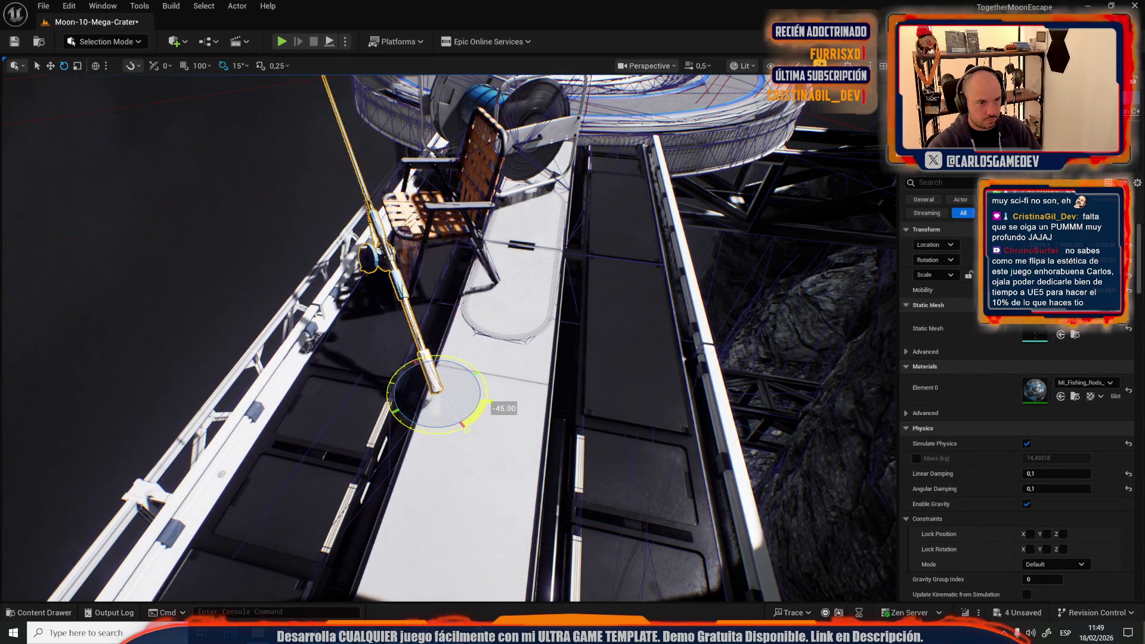
{"action": "left_click_drag", "start_coordinate": [429, 397], "coordinate": [426, 403]}
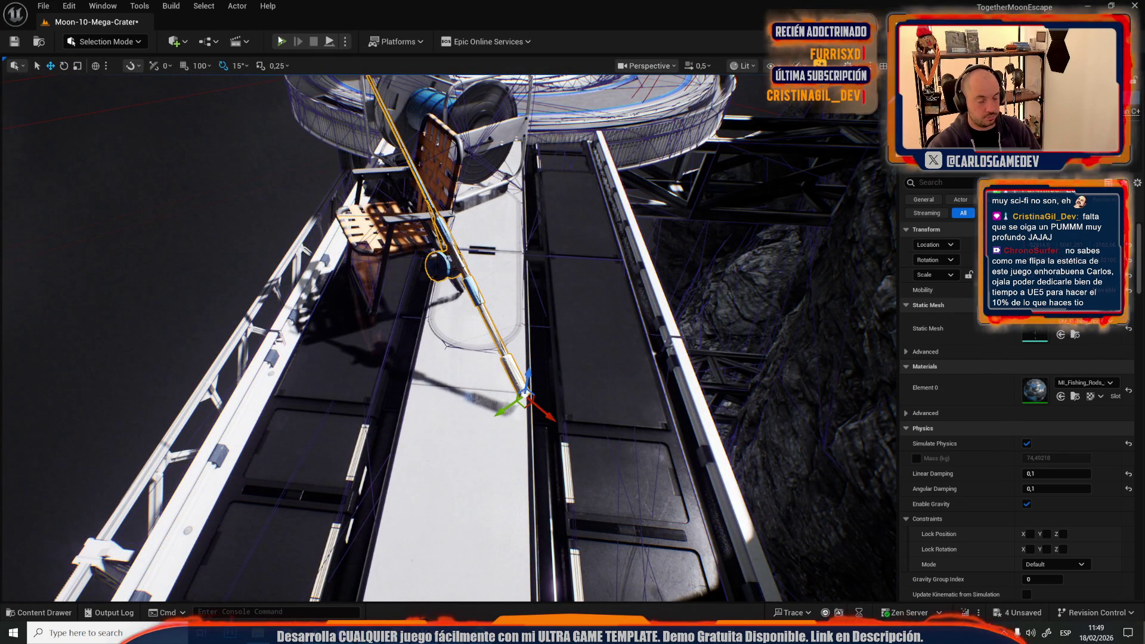
{"action": "left_click", "coordinate": [280, 41]}
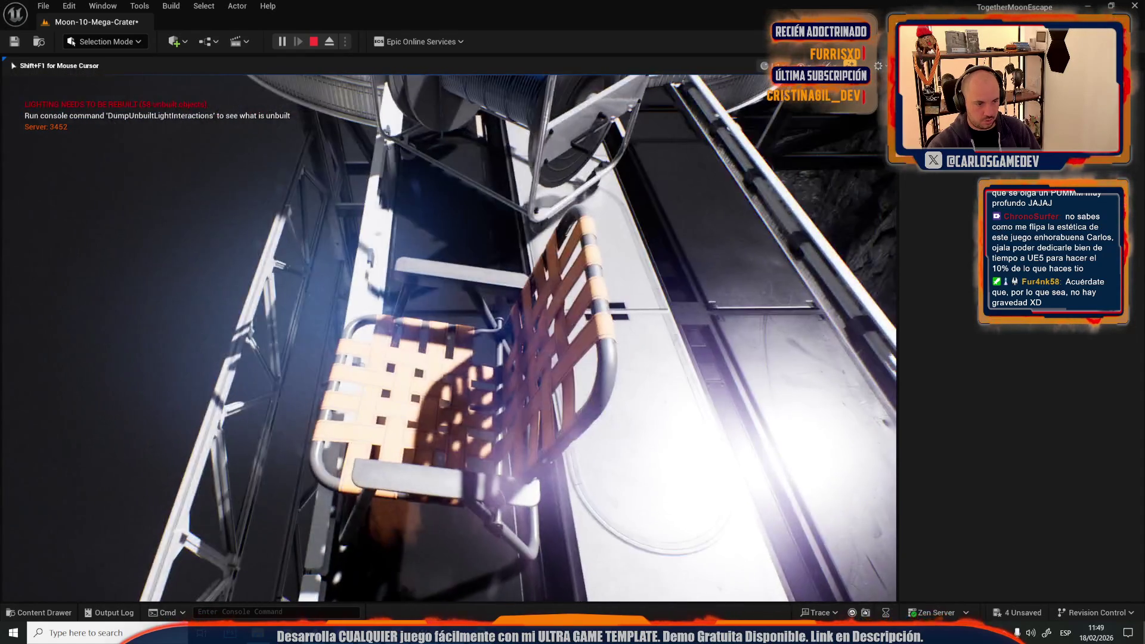
{"action": "key", "text": "Escape"}
{"action": "left_click", "coordinate": [473, 285]}
Step: Focus on the folding chair and scroll its Details panel to the Physics settings
{"action": "key", "text": "f"}
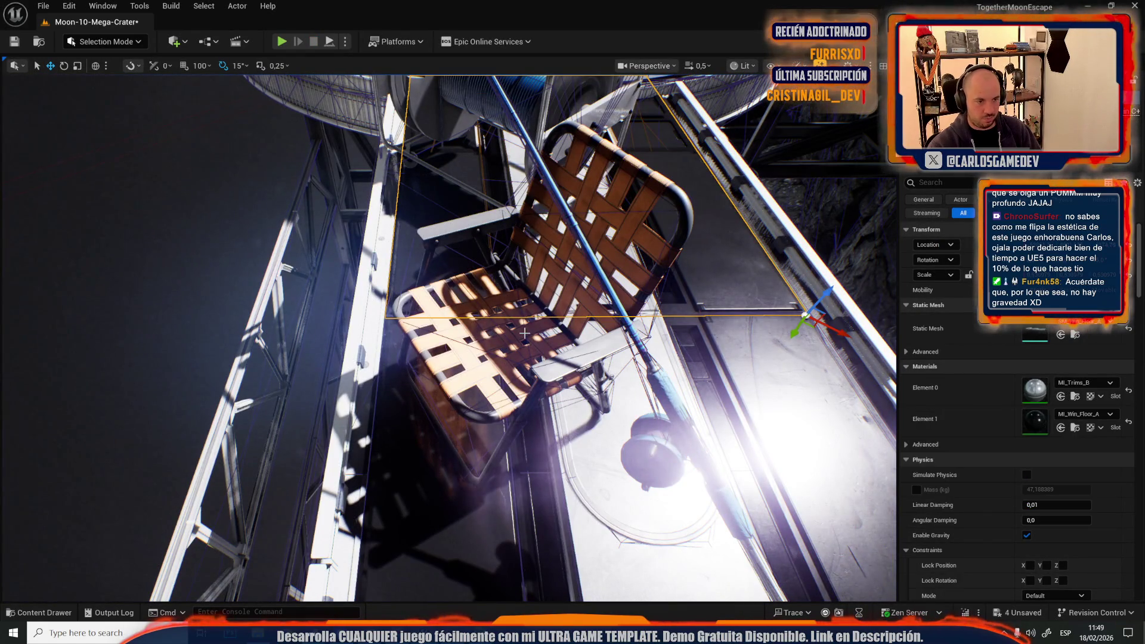
{"action": "left_click", "coordinate": [489, 287]}
{"action": "key", "text": "f"}
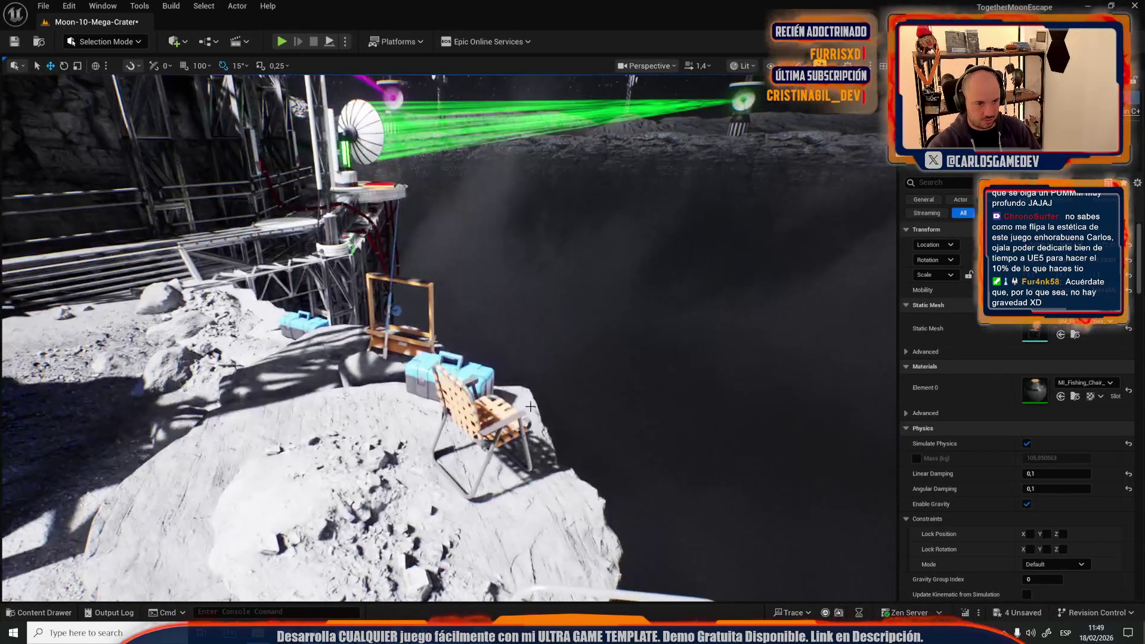
{"action": "scroll", "coordinate": [985, 388], "scroll_direction": "down", "scroll_amount": 3}
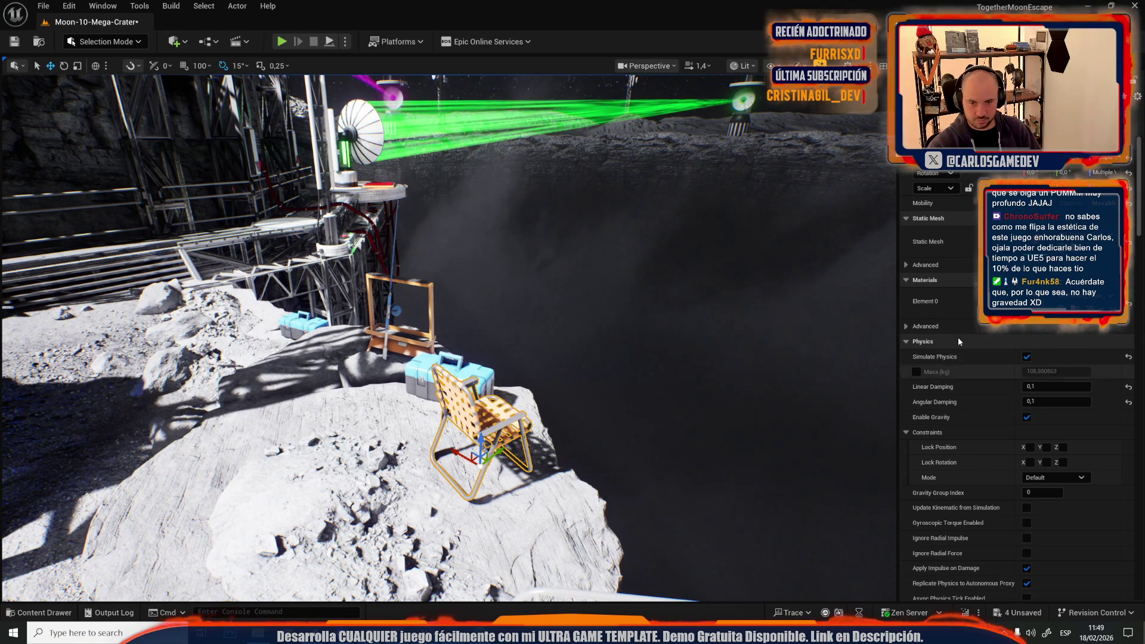
{"action": "scroll", "coordinate": [1014, 388], "scroll_direction": "down", "scroll_amount": 5}
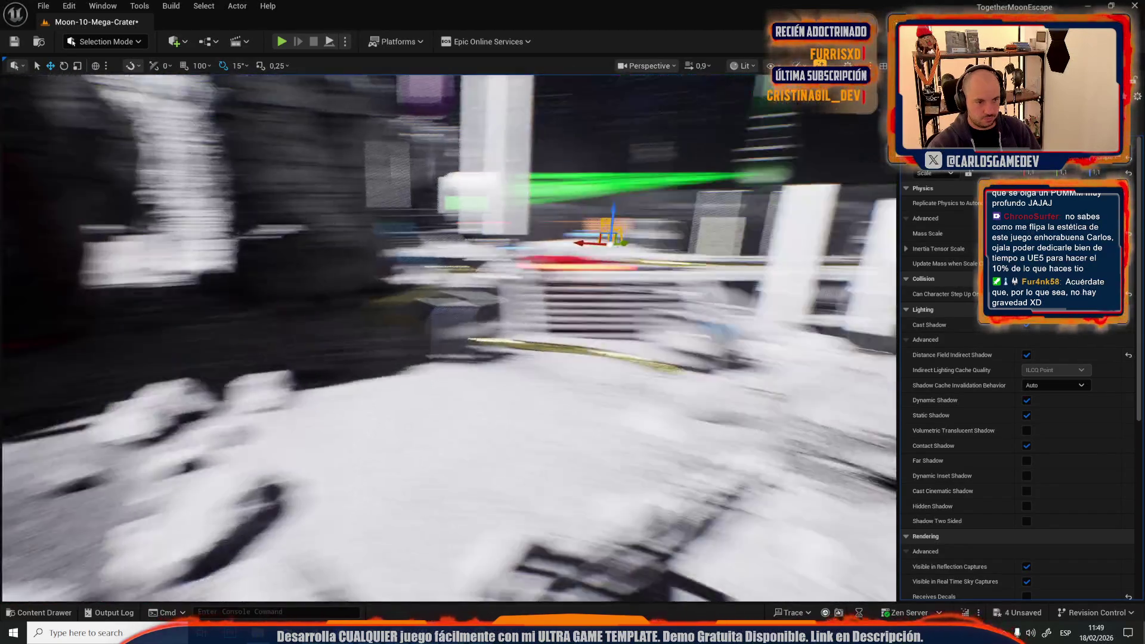
Step: Fly across the crater to the toolbox and start a play-test with Alt+P
{"action": "left_click_drag", "start_coordinate": [355, 368], "coordinate": [354, 368]}
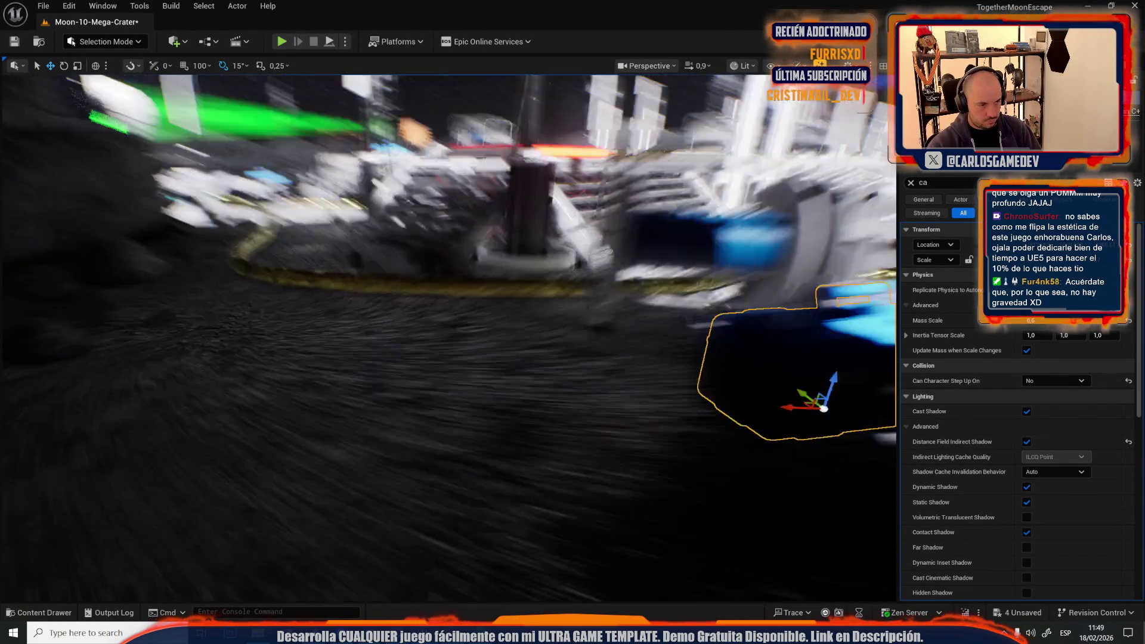
{"action": "left_click_drag", "start_coordinate": [456, 358], "coordinate": [456, 357]}
{"action": "key", "text": "alt+p"}
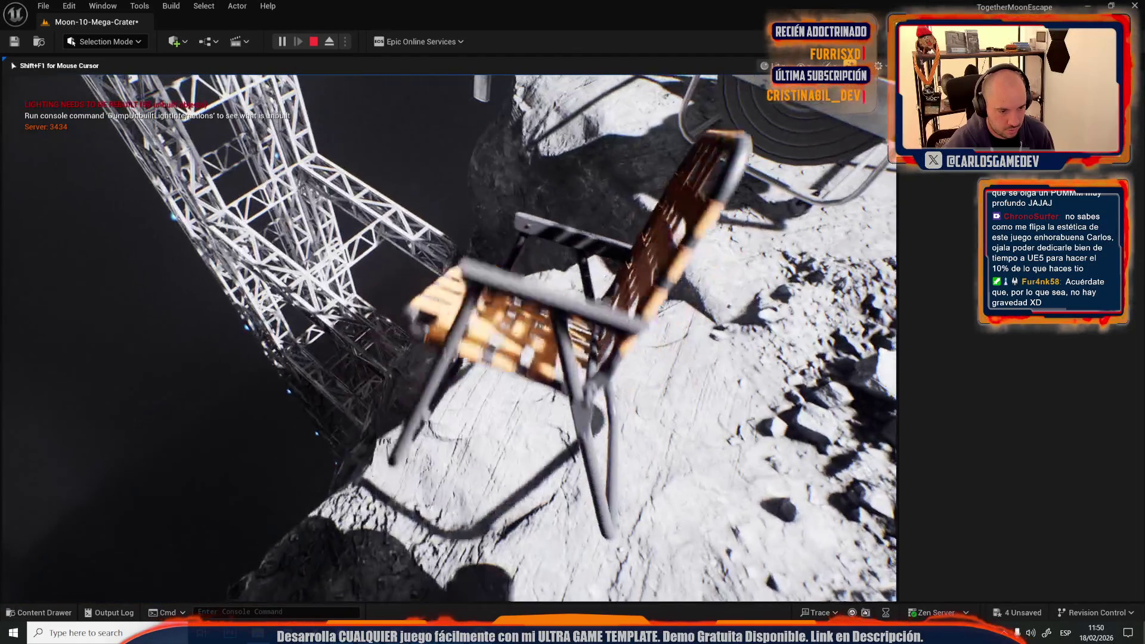
Step: Select the walkway chair and run two more play-tests of it
{"action": "key", "text": "Escape"}
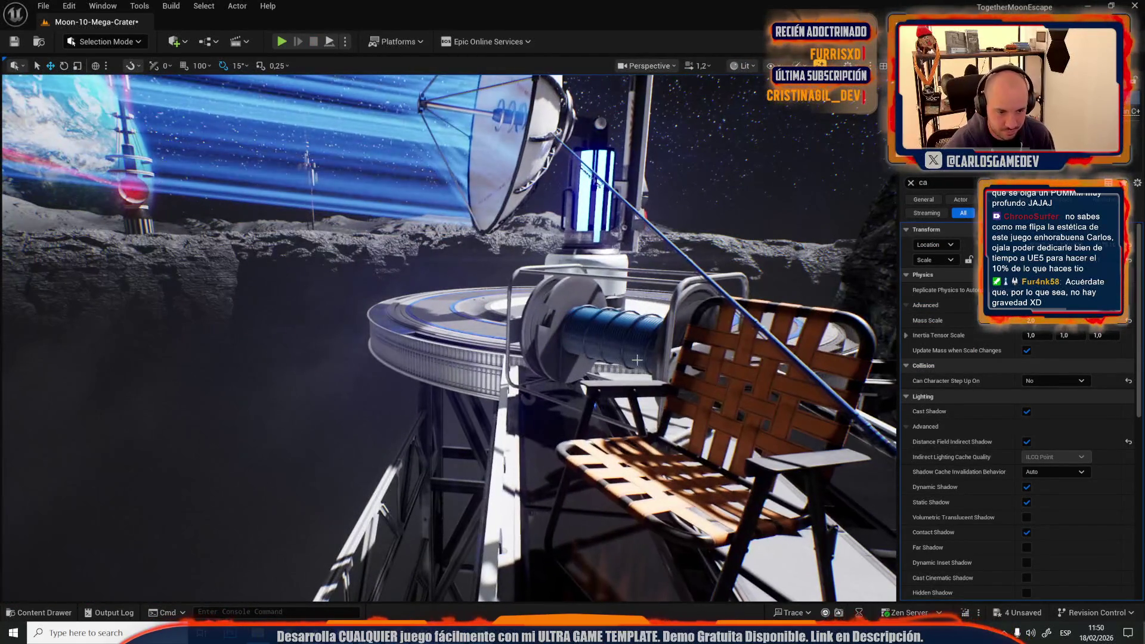
{"action": "left_click", "coordinate": [607, 387]}
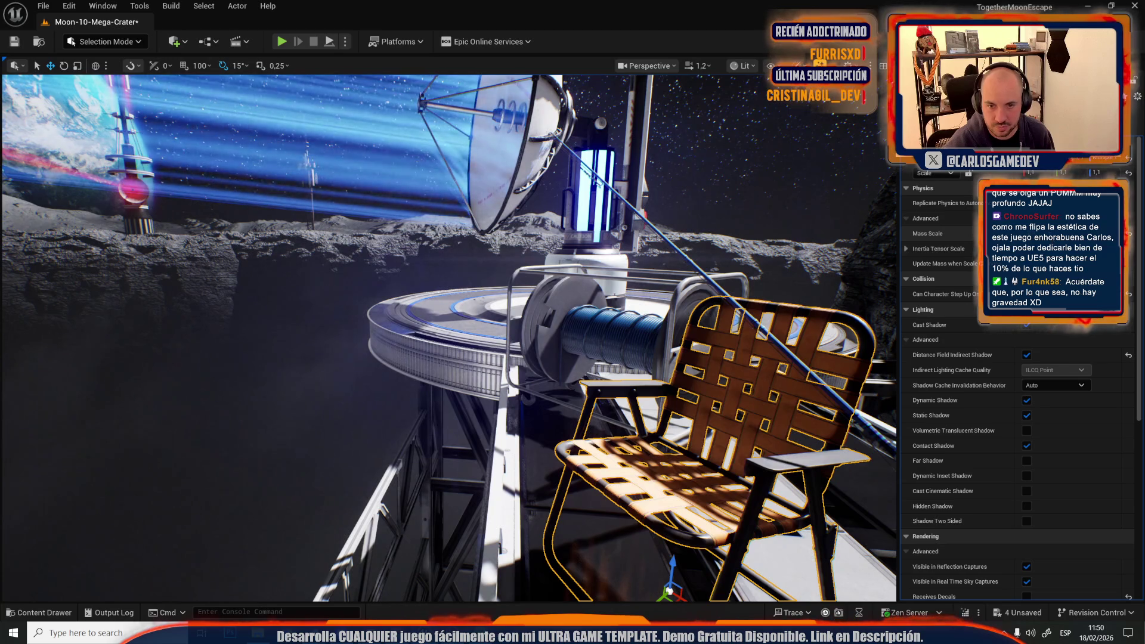
{"action": "key", "text": "f"}
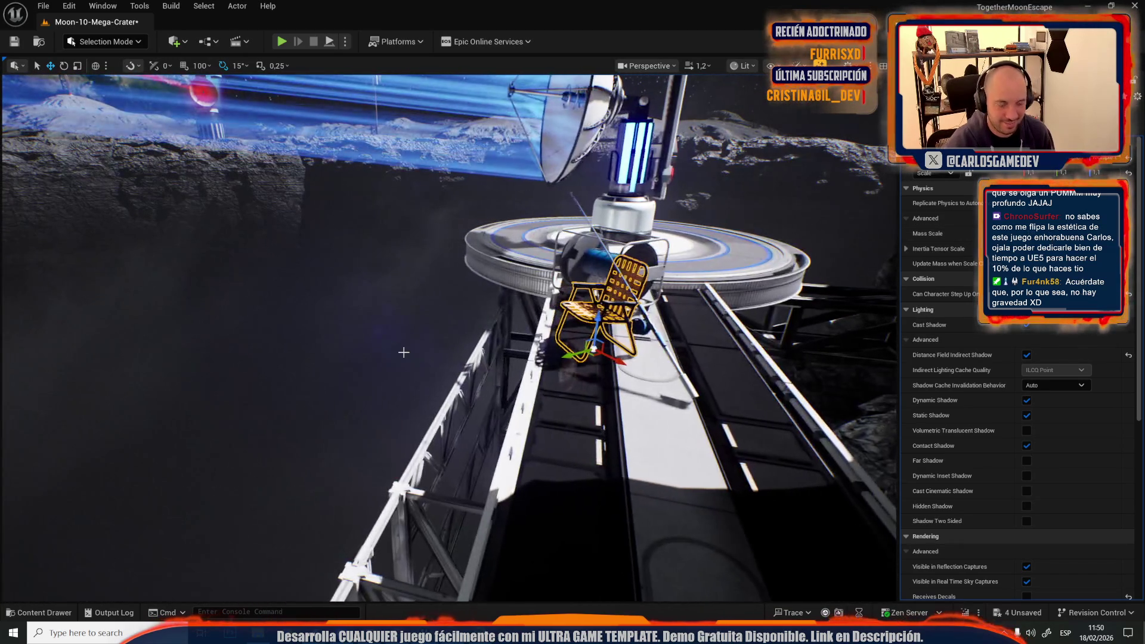
{"action": "key", "text": "alt+p"}
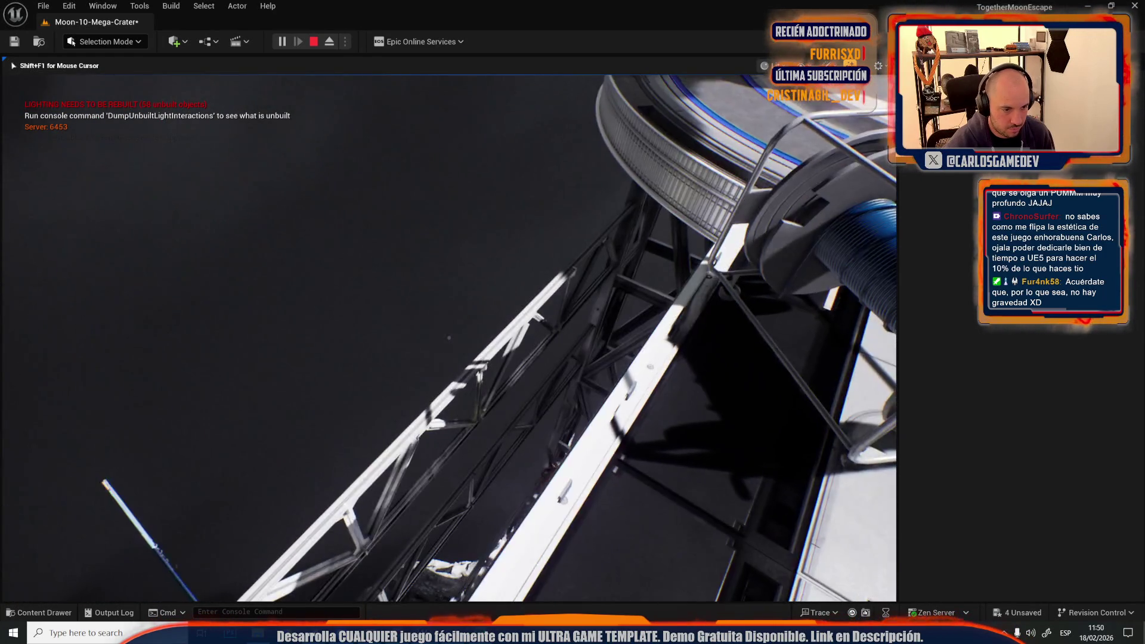
{"action": "key", "text": "Escape"}
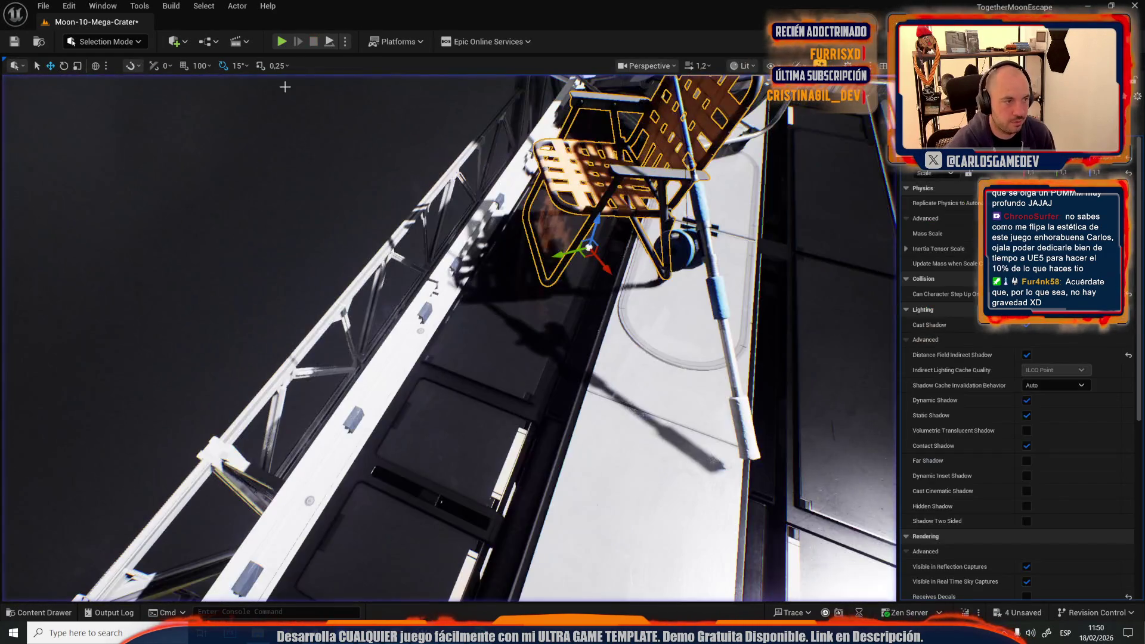
{"action": "left_click", "coordinate": [281, 42]}
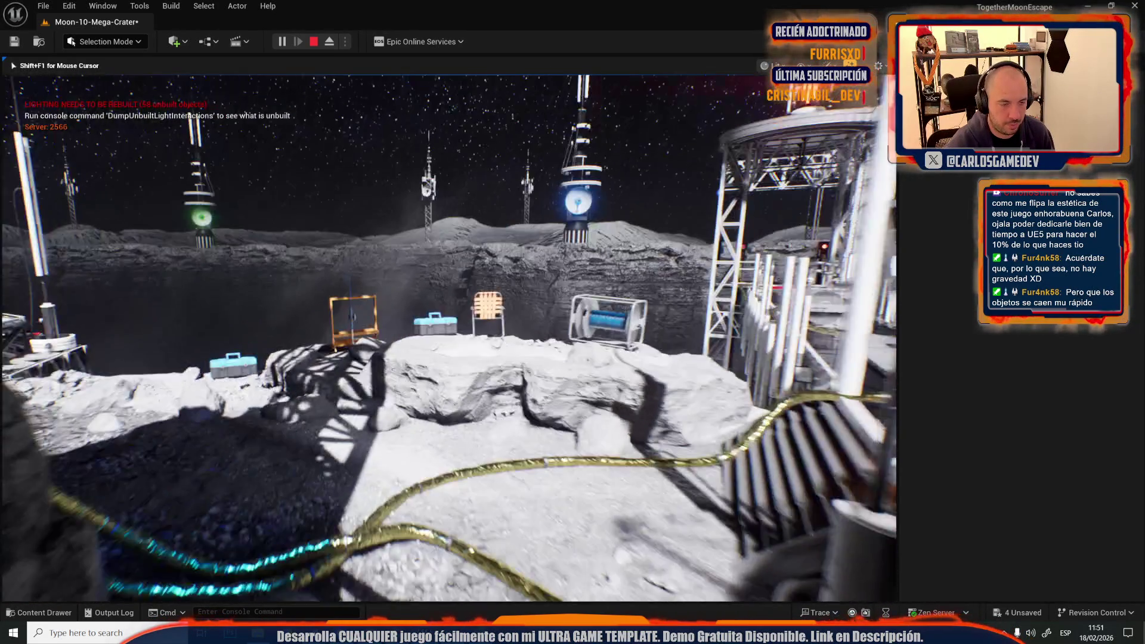
{"action": "key", "text": "Escape"}
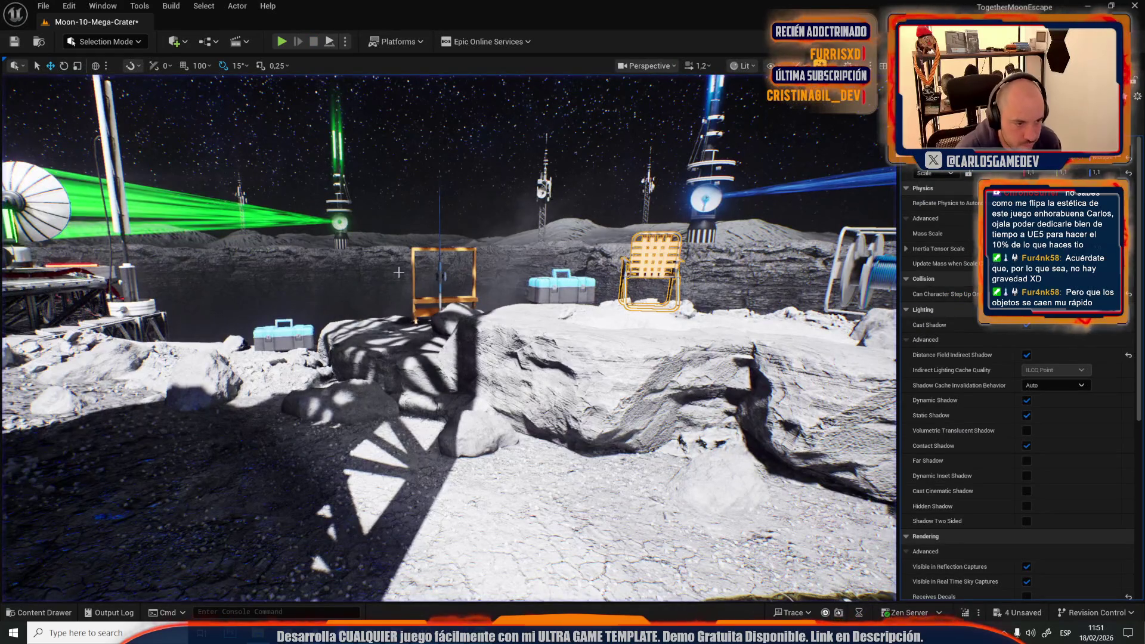
Step: Fly down to the fishing rod standing in the crater's rock crevice
{"action": "left_click_drag", "start_coordinate": [440, 276], "coordinate": [382, 286]}
{"action": "mouse_move", "coordinate": [447, 334]}
{"action": "left_mouse_down"}
{"action": "mouse_move", "coordinate": [382, 335]}
{"action": "mouse_move", "coordinate": [464, 392]}
{"action": "mouse_move", "coordinate": [466, 370]}
{"action": "mouse_move", "coordinate": [489, 394]}
{"action": "left_mouse_up"}
{"action": "scroll", "coordinate": [411, 334], "scroll_direction": "down", "scroll_amount": 1}
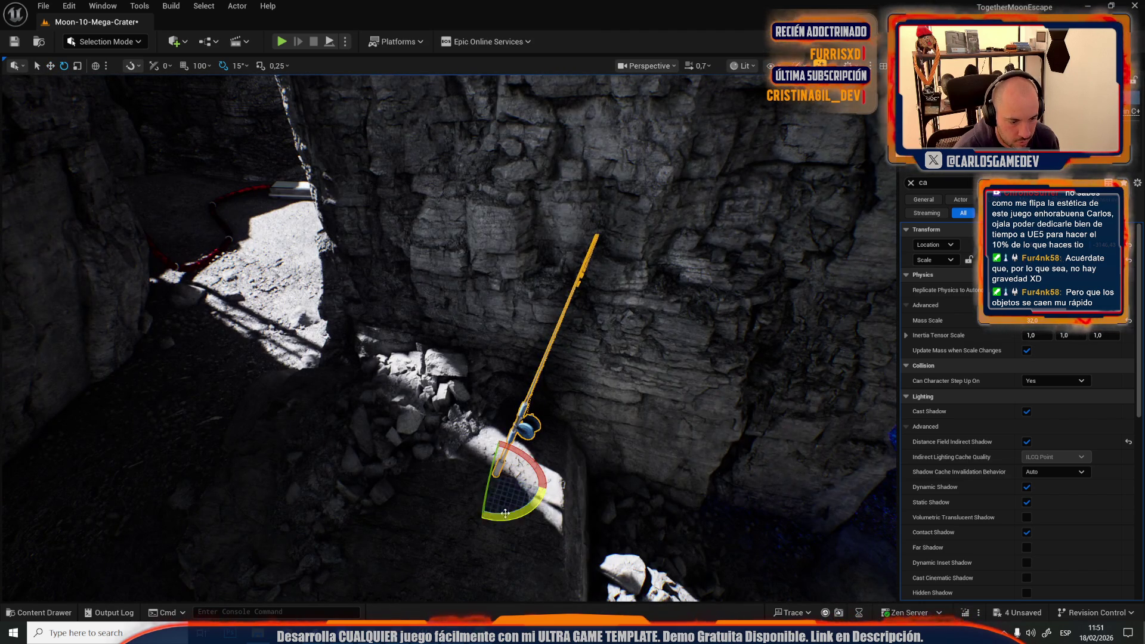
Step: Play-test the level from the camp-site view, then frame the rod against the crater wall
{"action": "mouse_move", "coordinate": [501, 484]}
{"action": "left_mouse_down"}
{"action": "mouse_move", "coordinate": [512, 494]}
{"action": "mouse_move", "coordinate": [451, 405]}
{"action": "mouse_move", "coordinate": [411, 376]}
{"action": "left_mouse_up"}
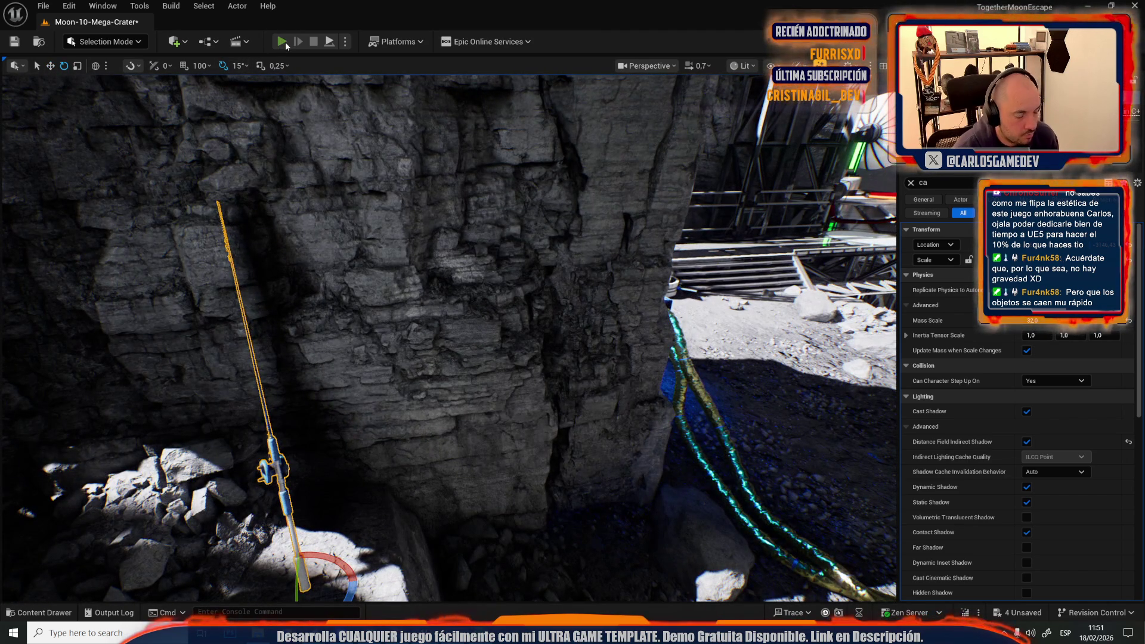
{"action": "left_click", "coordinate": [285, 42]}
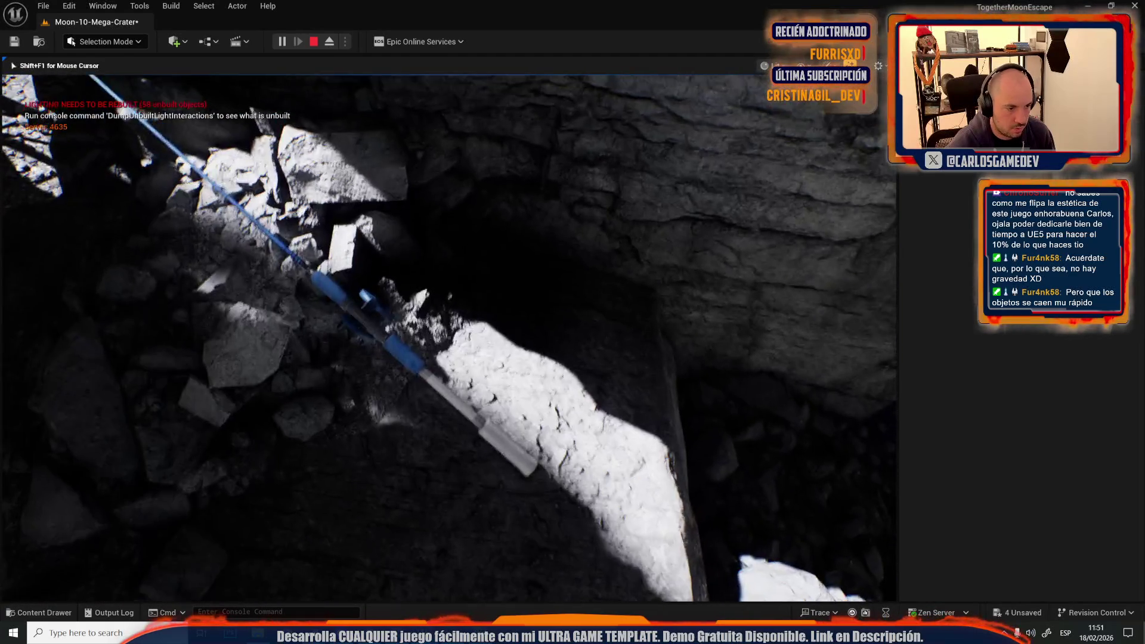
{"action": "key", "text": "Escape"}
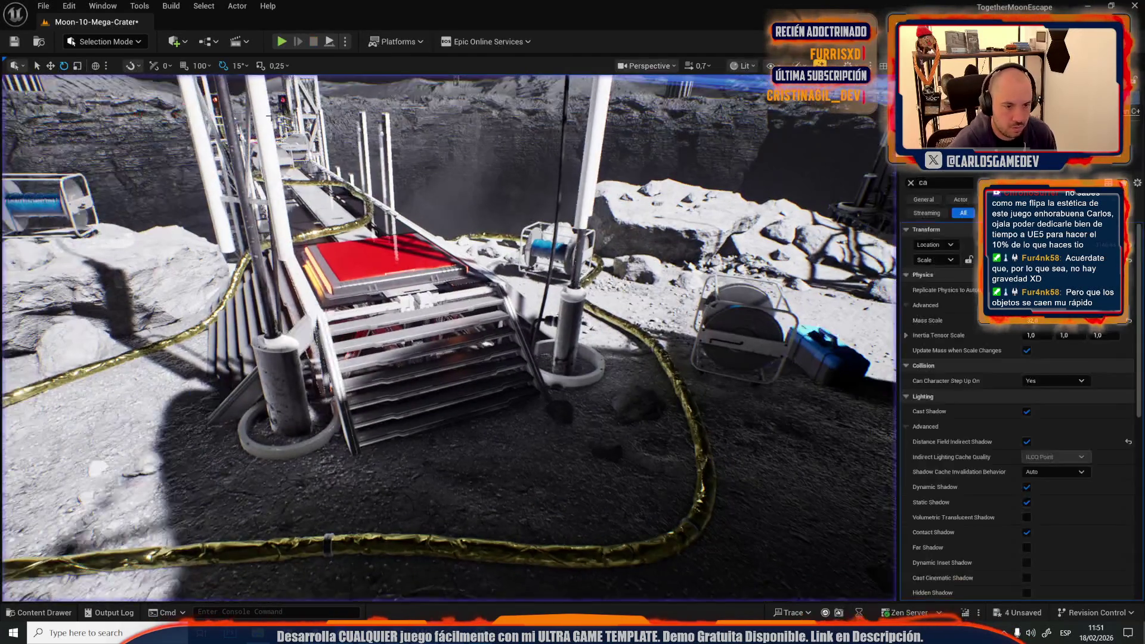
{"action": "key", "text": "f"}
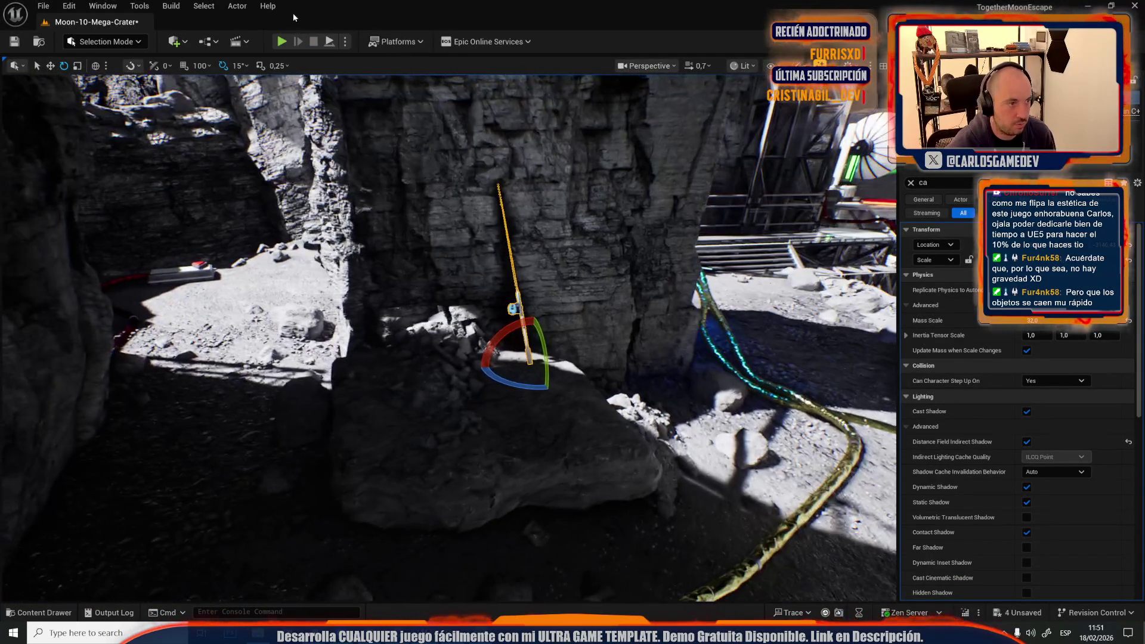
Step: In Simulate, rotate and move the rod to lie on the rocks, then play-test
{"action": "key", "text": "alt+p"}
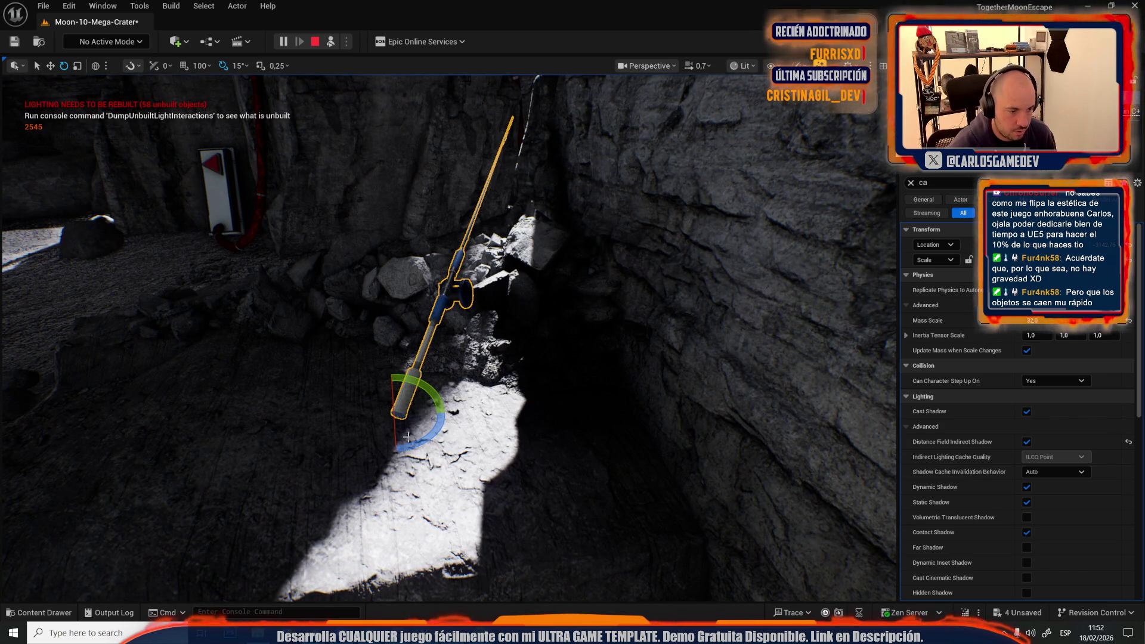
{"action": "mouse_move", "coordinate": [412, 445]}
{"action": "left_mouse_down"}
{"action": "mouse_move", "coordinate": [426, 452]}
{"action": "mouse_move", "coordinate": [455, 411]}
{"action": "mouse_move", "coordinate": [420, 367]}
{"action": "left_mouse_up"}
{"action": "key", "text": "w"}
{"action": "mouse_move", "coordinate": [340, 422]}
{"action": "left_mouse_down"}
{"action": "mouse_move", "coordinate": [529, 397]}
{"action": "mouse_move", "coordinate": [517, 404]}
{"action": "left_mouse_up"}
{"action": "key", "text": "e"}
{"action": "left_click_drag", "start_coordinate": [504, 442], "coordinate": [472, 428]}
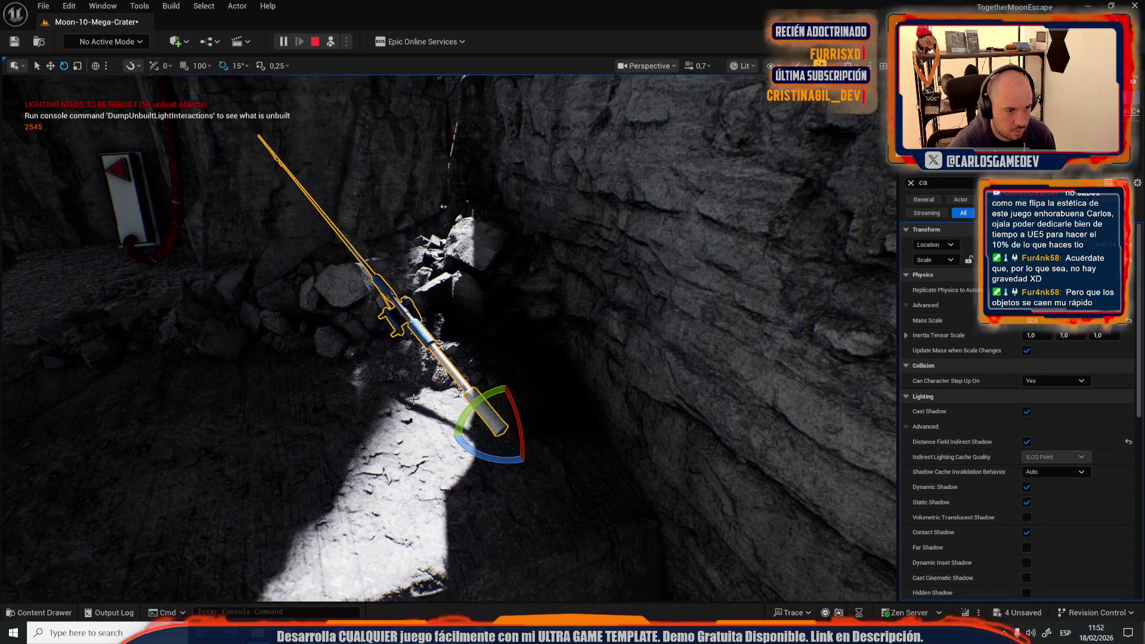
{"action": "key", "text": "w"}
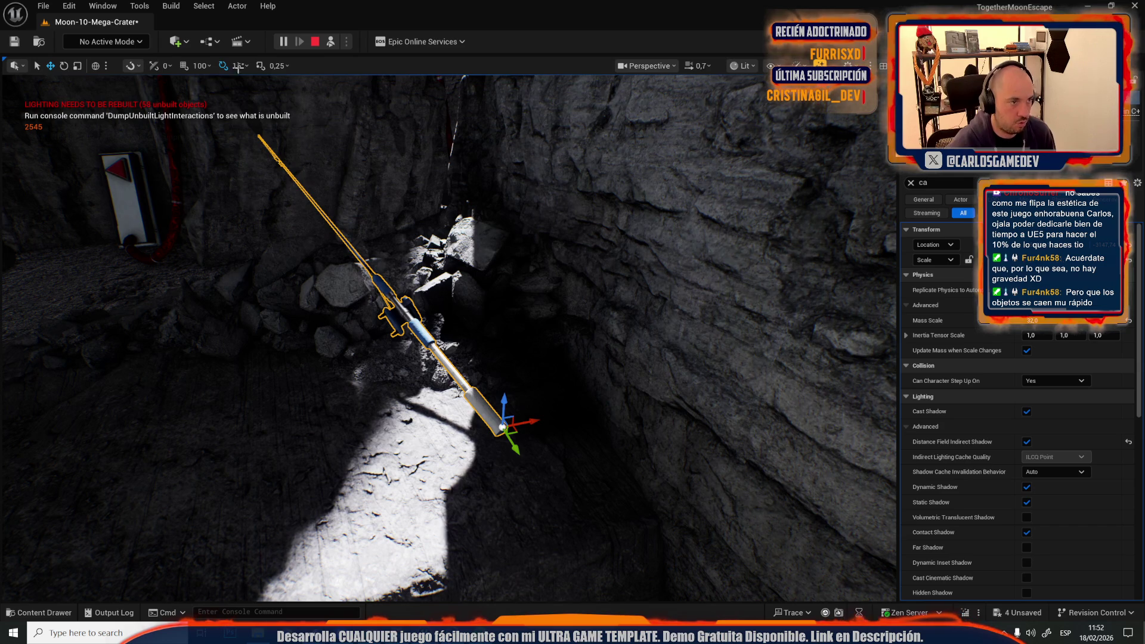
{"action": "left_click", "coordinate": [316, 43]}
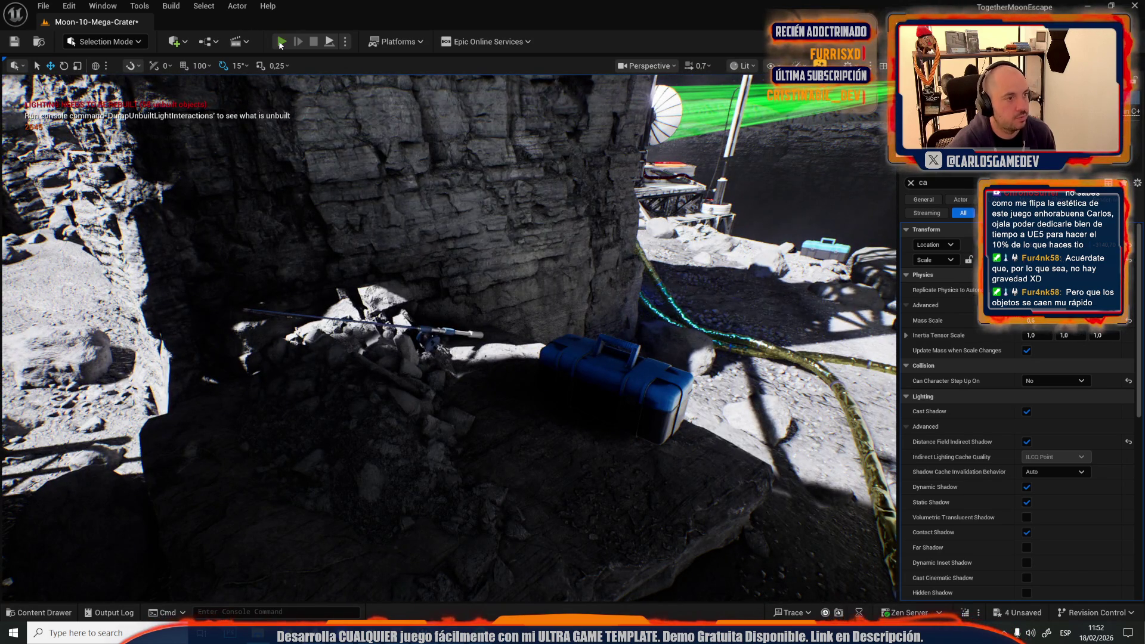
{"action": "left_click", "coordinate": [281, 43]}
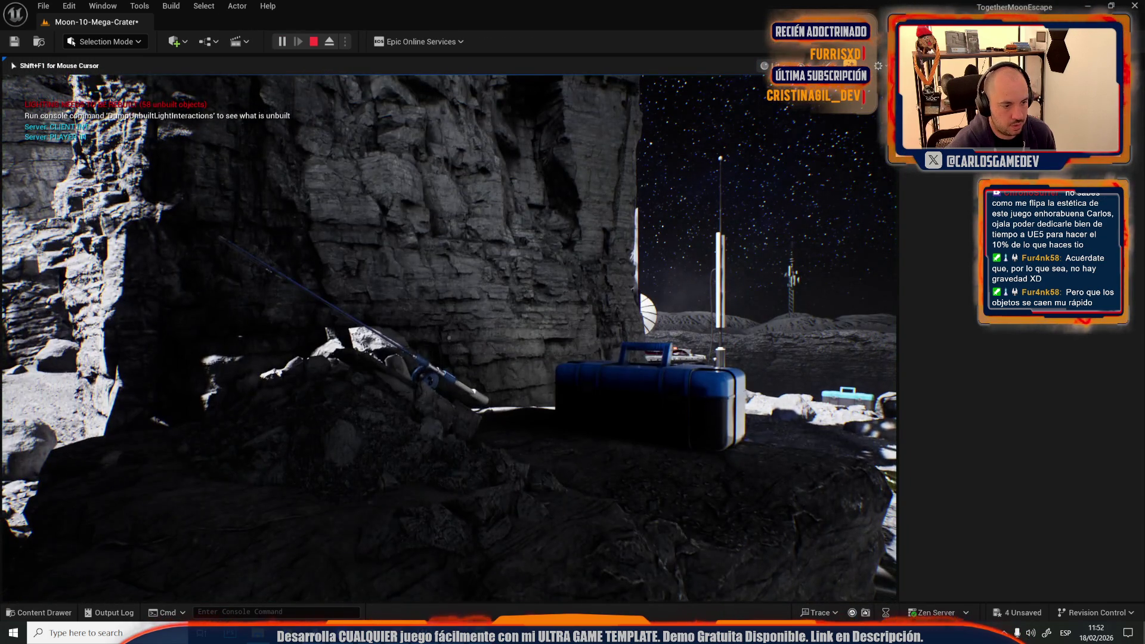
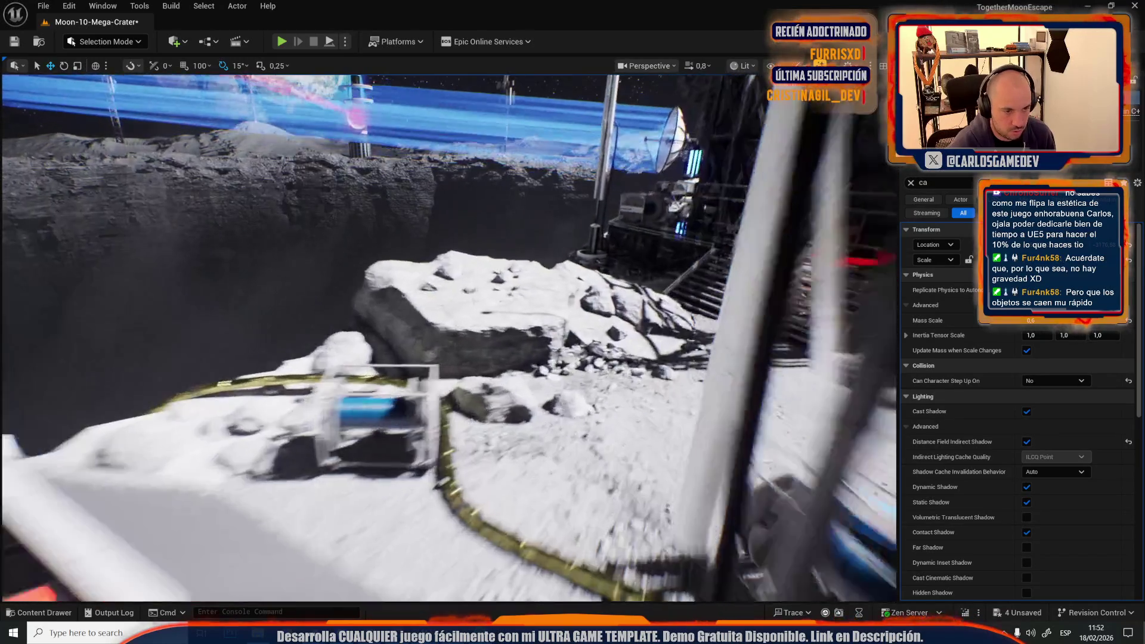
Step: Play-test the crater level to watch the toolbox and fishing rod on the rock
{"action": "key", "text": "w"}
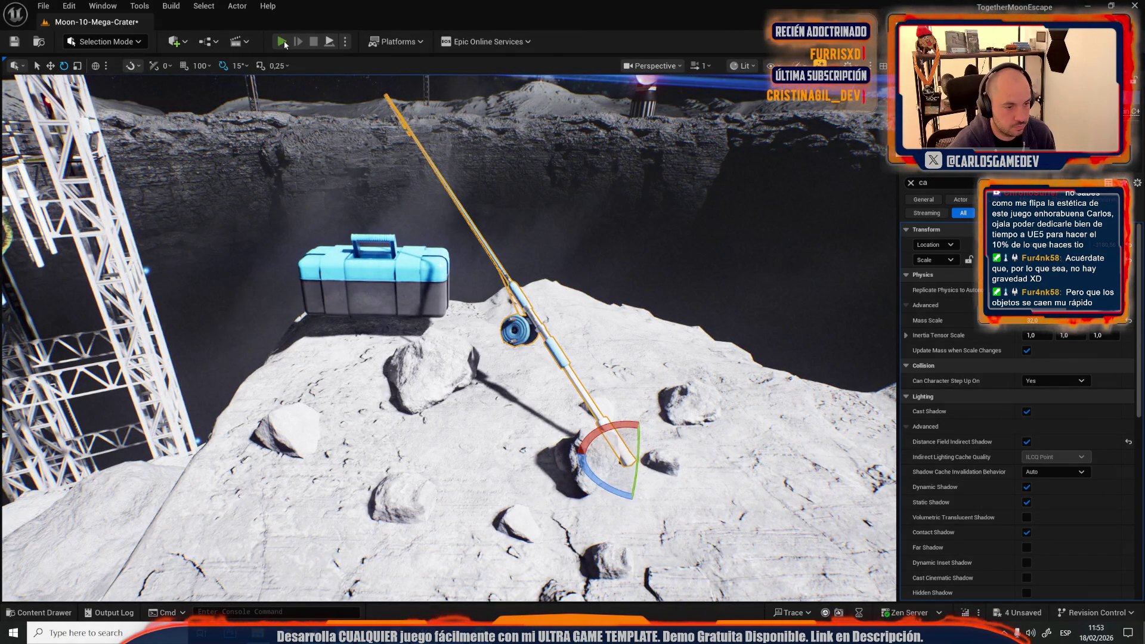
{"action": "left_click", "coordinate": [283, 42]}
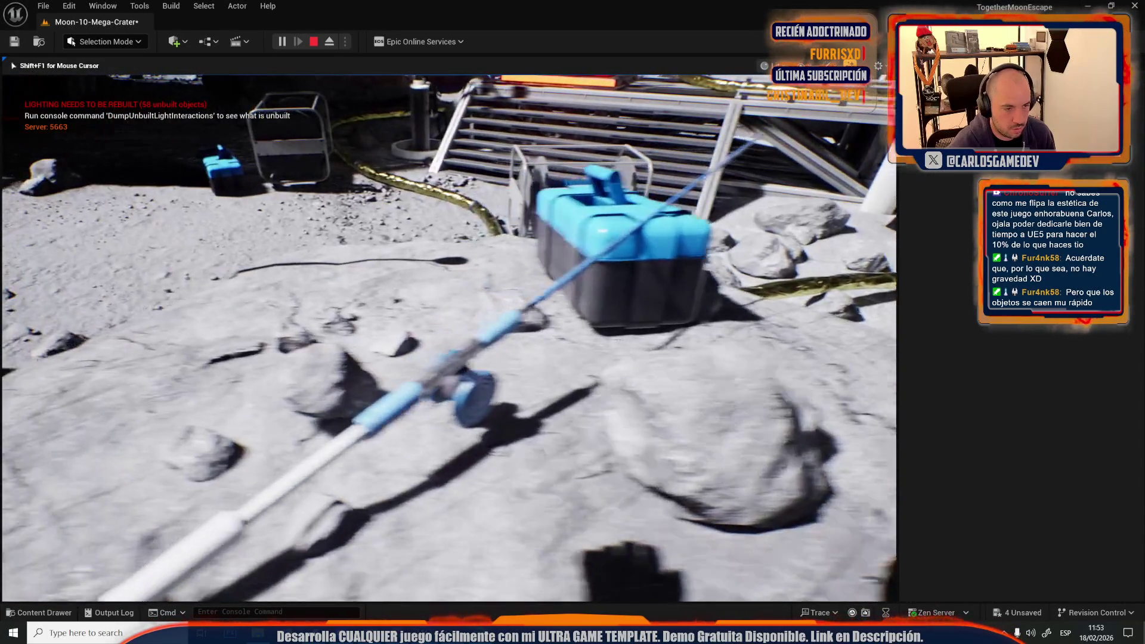
{"action": "key", "text": "Escape"}
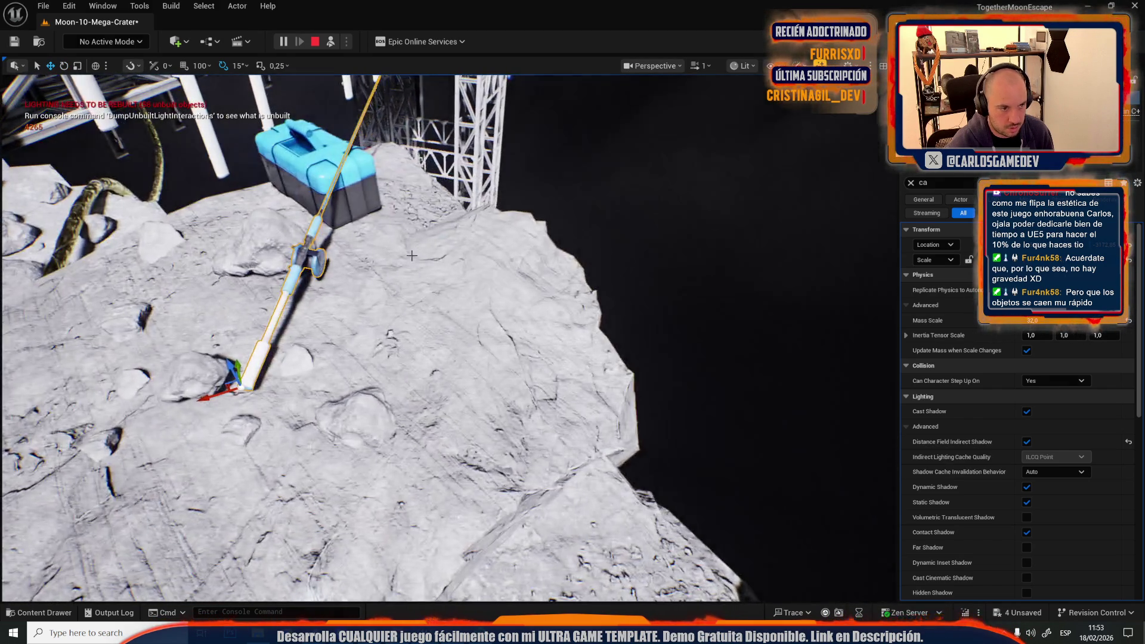
Step: Select the blue toolbox, then the rocky terrain beneath it
{"action": "left_click", "coordinate": [321, 167]}
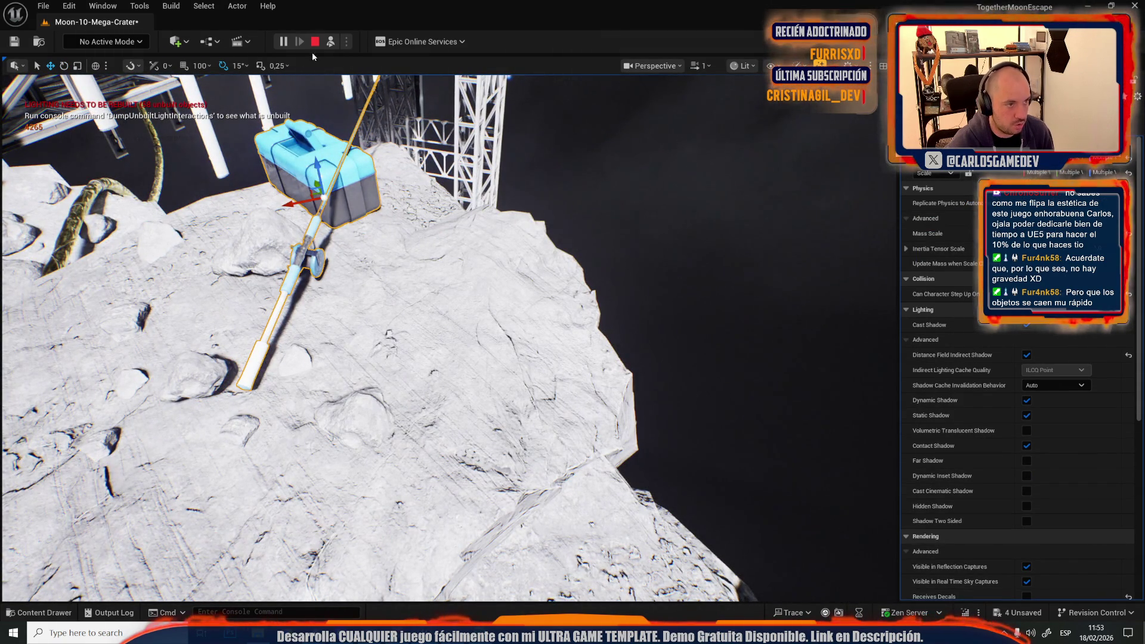
{"action": "key", "text": "Escape"}
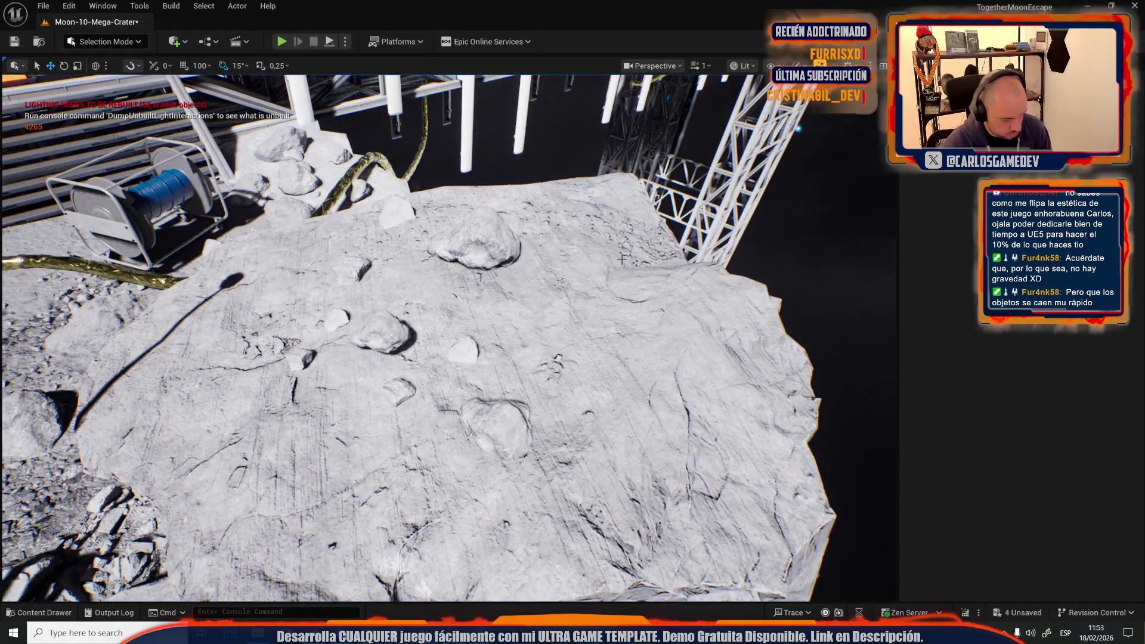
{"action": "scroll", "coordinate": [621, 315], "scroll_direction": "down", "scroll_amount": 1}
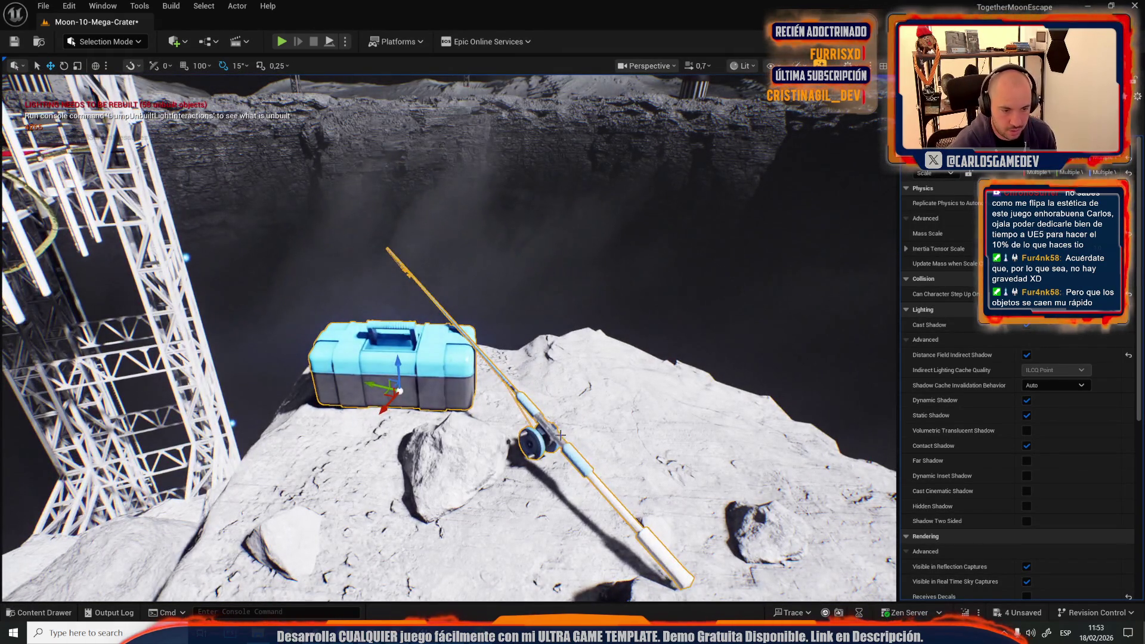
{"action": "left_click", "coordinate": [561, 436]}
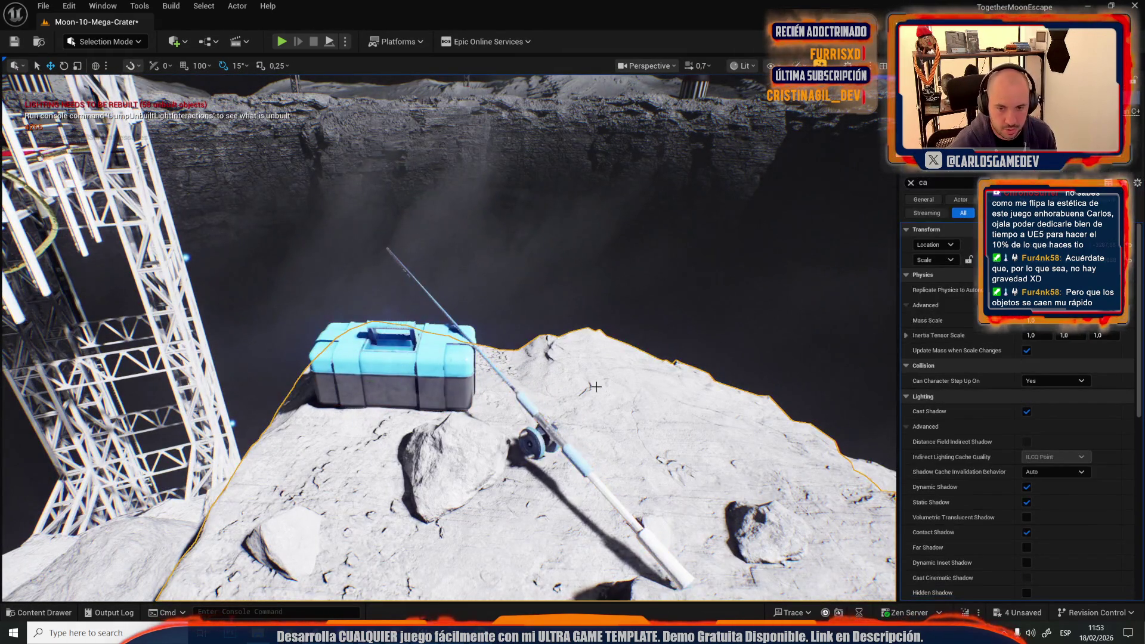
Step: Undo the Can Character Step Up On change and select the fishing rod
{"action": "type", "text": "e"}
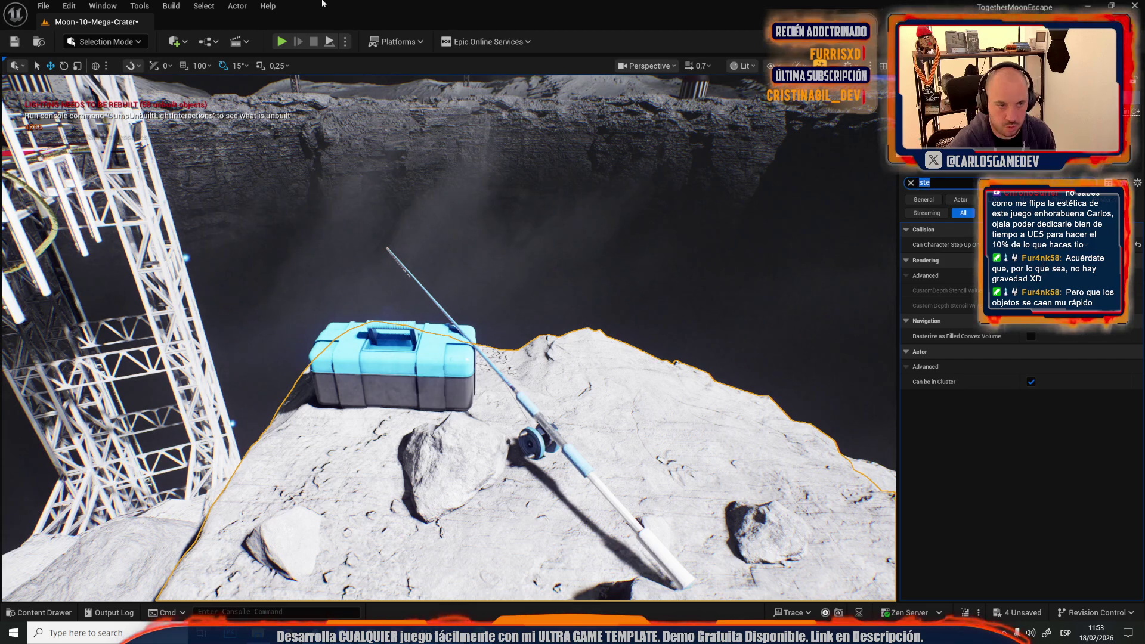
{"action": "mouse_move", "coordinate": [458, 352]}
{"action": "left_mouse_down"}
{"action": "mouse_move", "coordinate": [458, 251]}
{"action": "mouse_move", "coordinate": [458, 352]}
{"action": "left_mouse_up"}
{"action": "key", "text": "ctrl+z"}
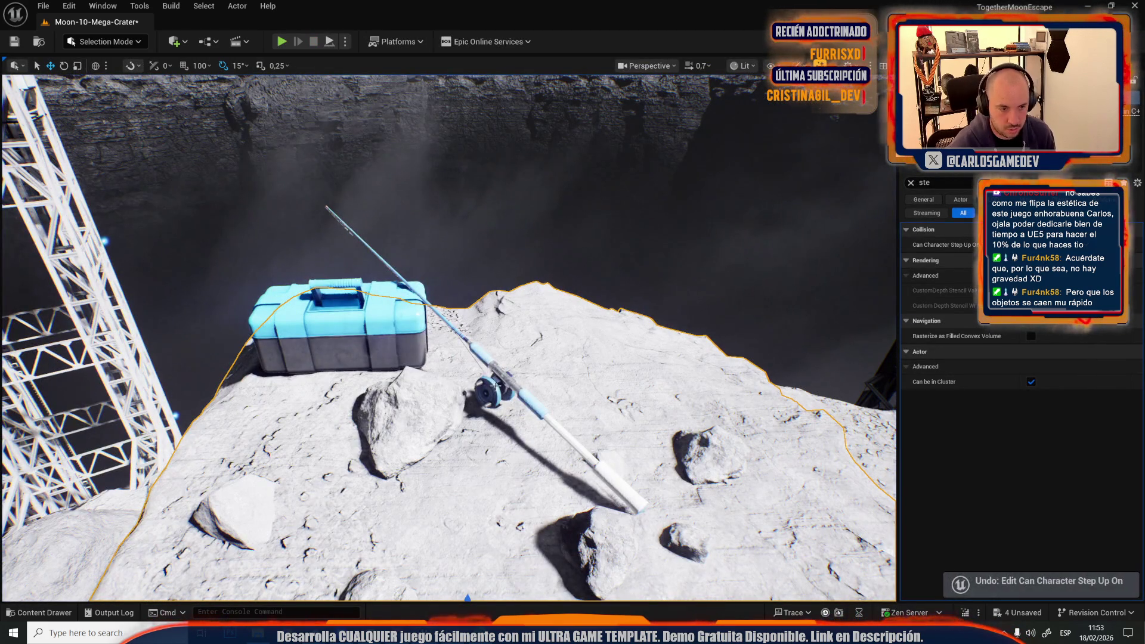
{"action": "left_click", "coordinate": [494, 388]}
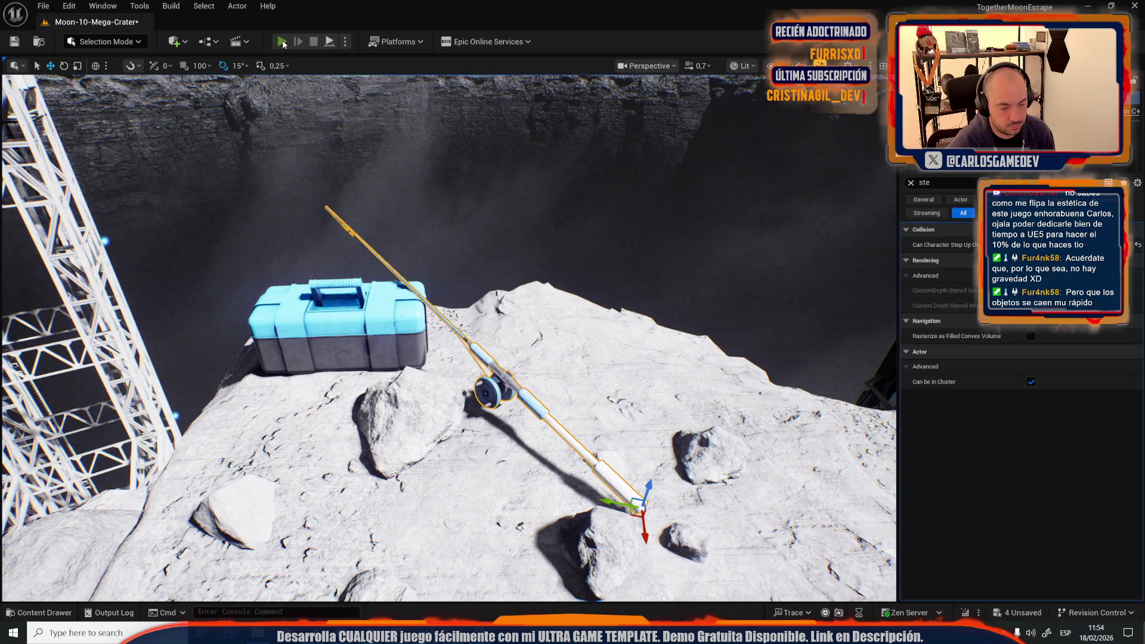
Step: Play-test the level twice, walking toward the blue toolbox
{"action": "left_click", "coordinate": [282, 41]}
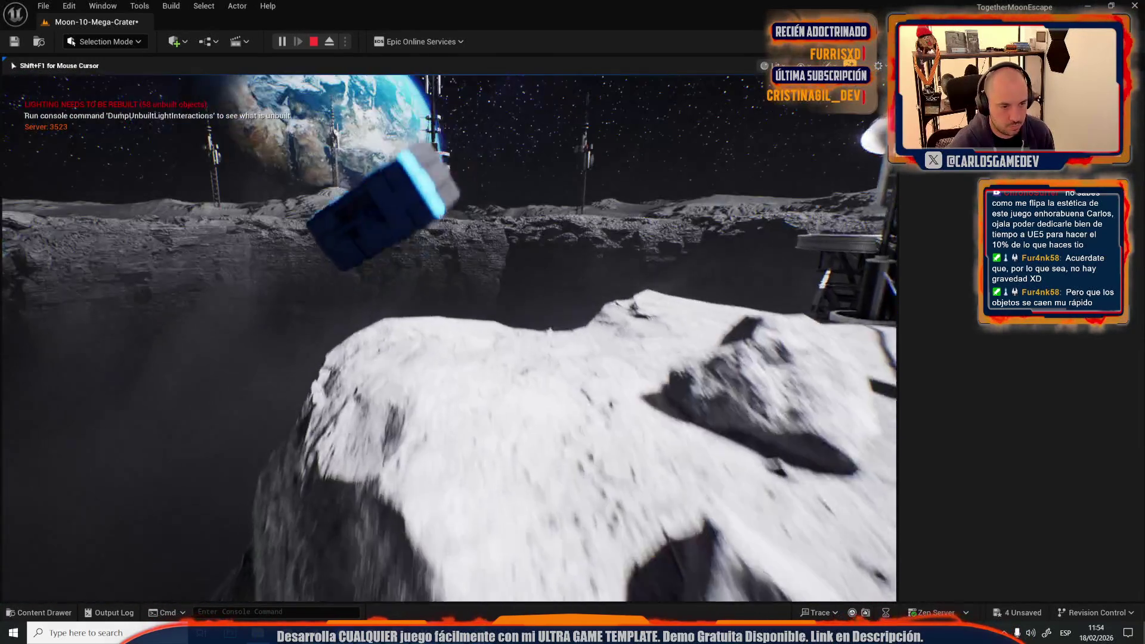
{"action": "key", "text": "Escape"}
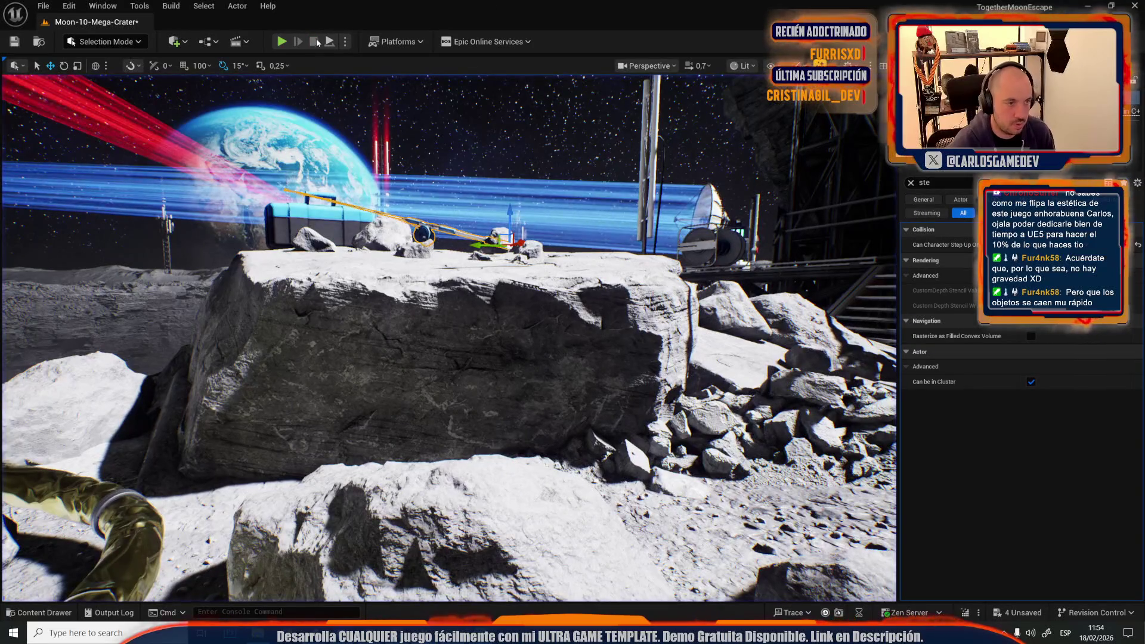
{"action": "left_click", "coordinate": [290, 43]}
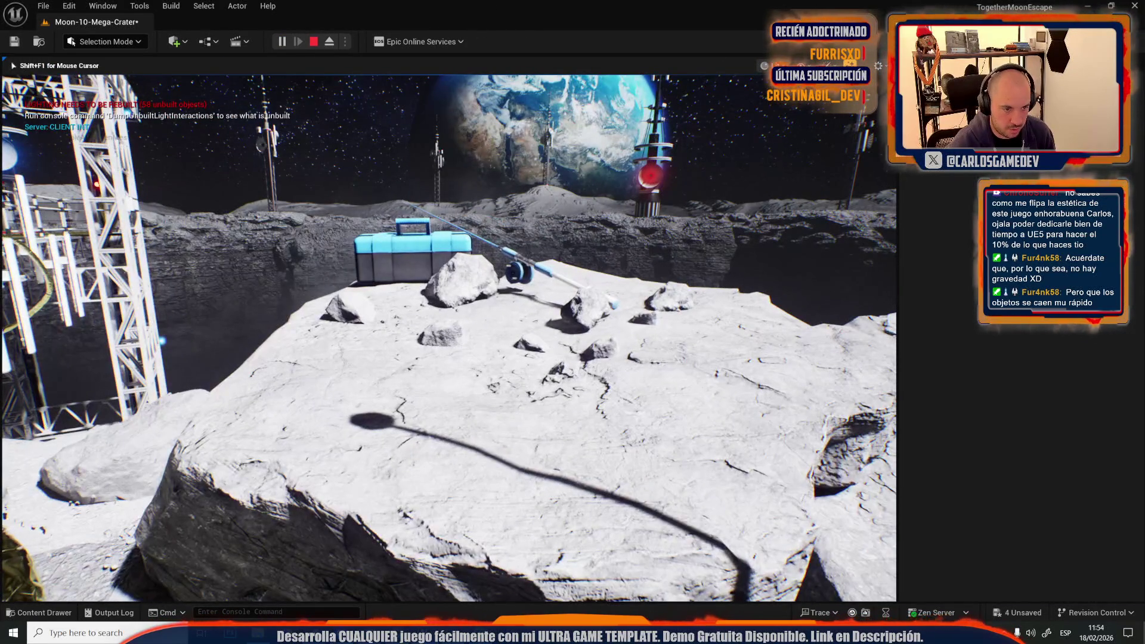
{"action": "key", "text": "w"}
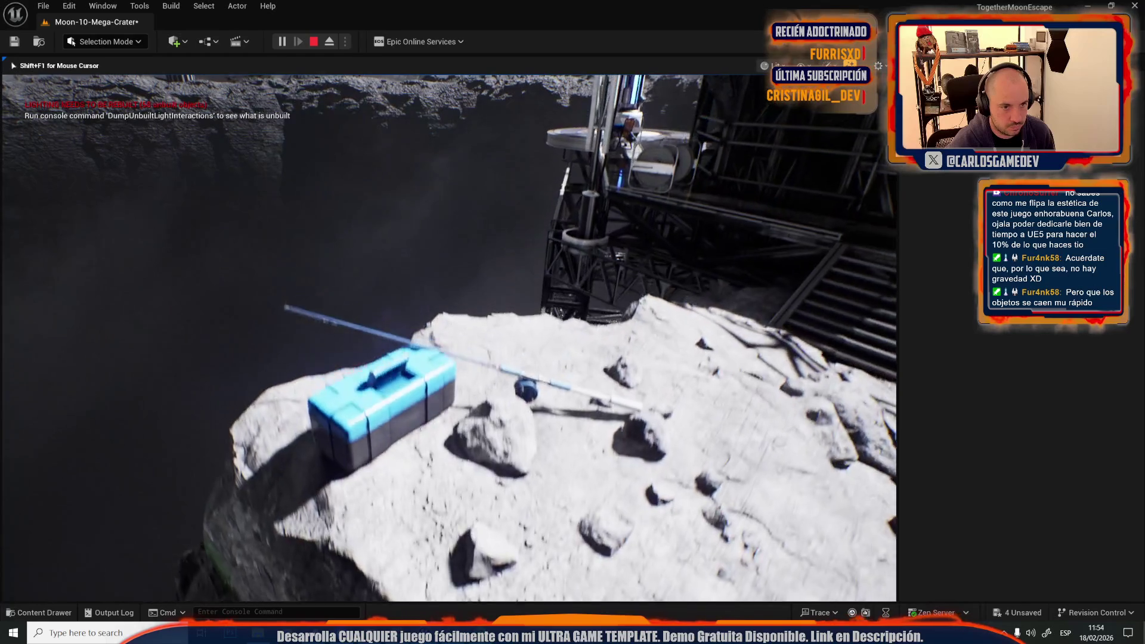
{"action": "key", "text": "Escape"}
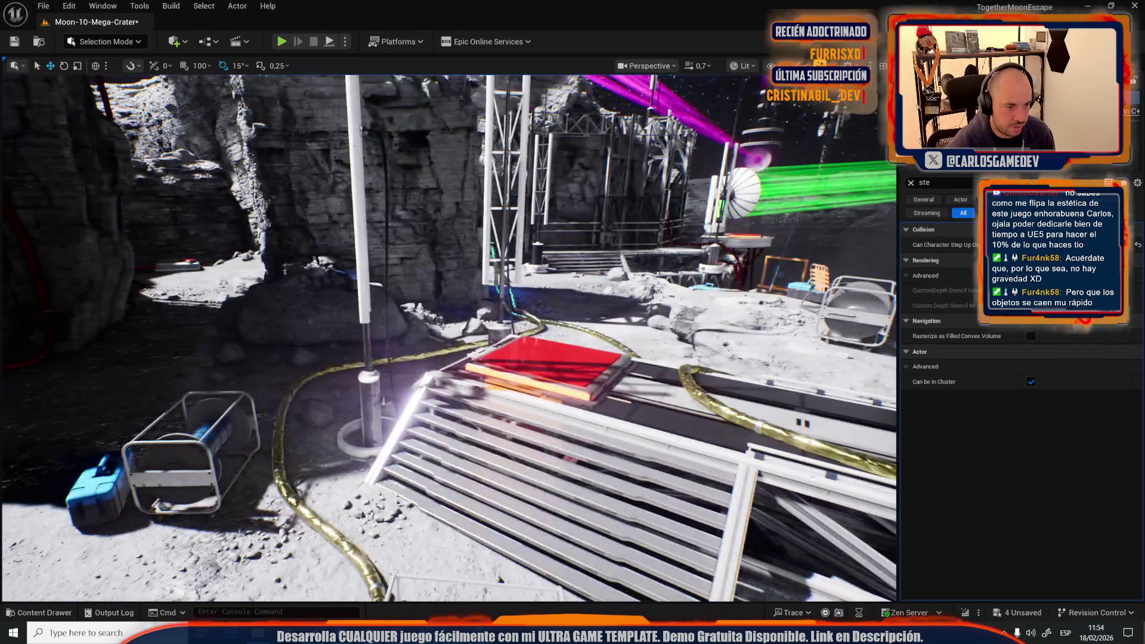
Step: Open Moon-06-Slime-Hallways, saving the modified Moon-10-Mega-Crater level first
{"action": "left_click", "coordinate": [44, 6]}
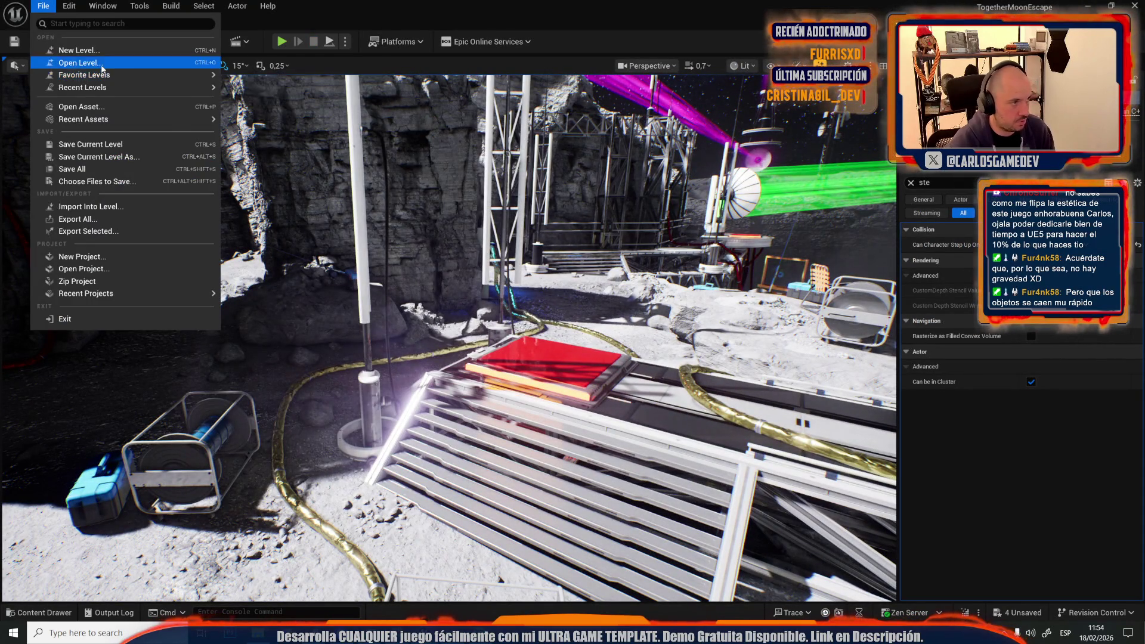
{"action": "left_click", "coordinate": [66, 62]}
{"action": "scroll", "coordinate": [617, 331], "scroll_direction": "down", "scroll_amount": 1}
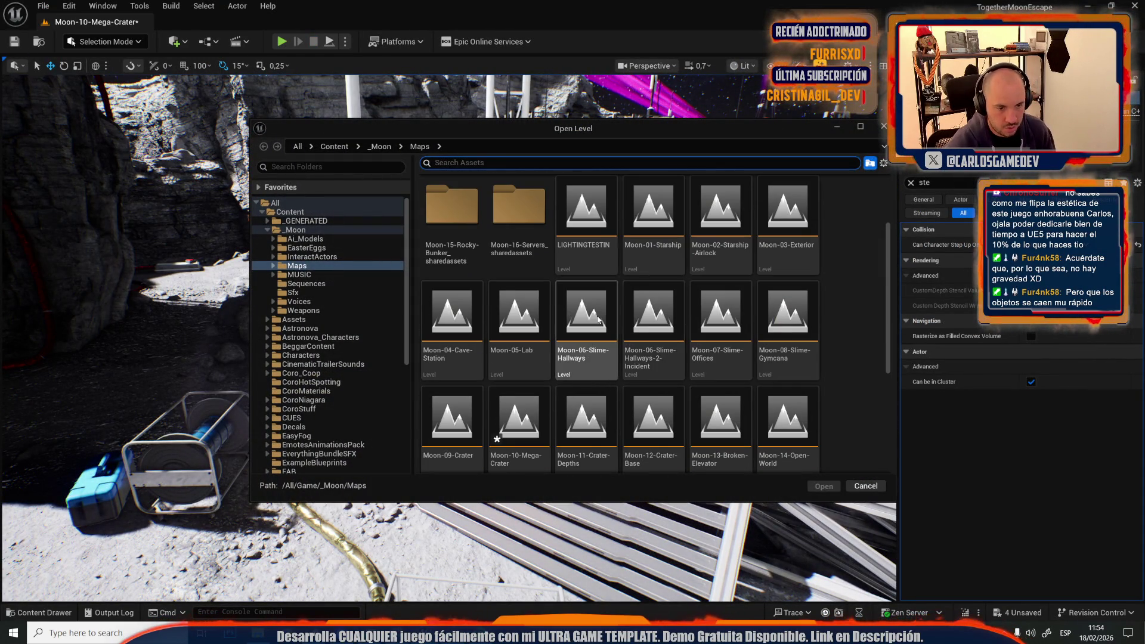
{"action": "double_click", "coordinate": [577, 334]}
{"action": "left_click", "coordinate": [598, 441]}
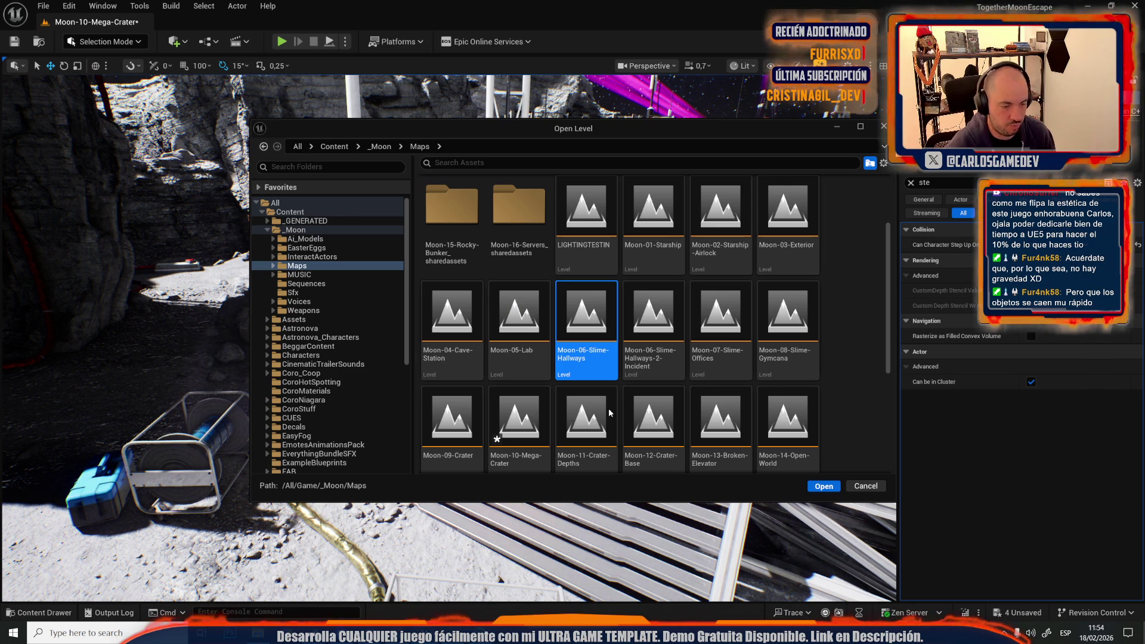
{"action": "key", "text": "Return"}
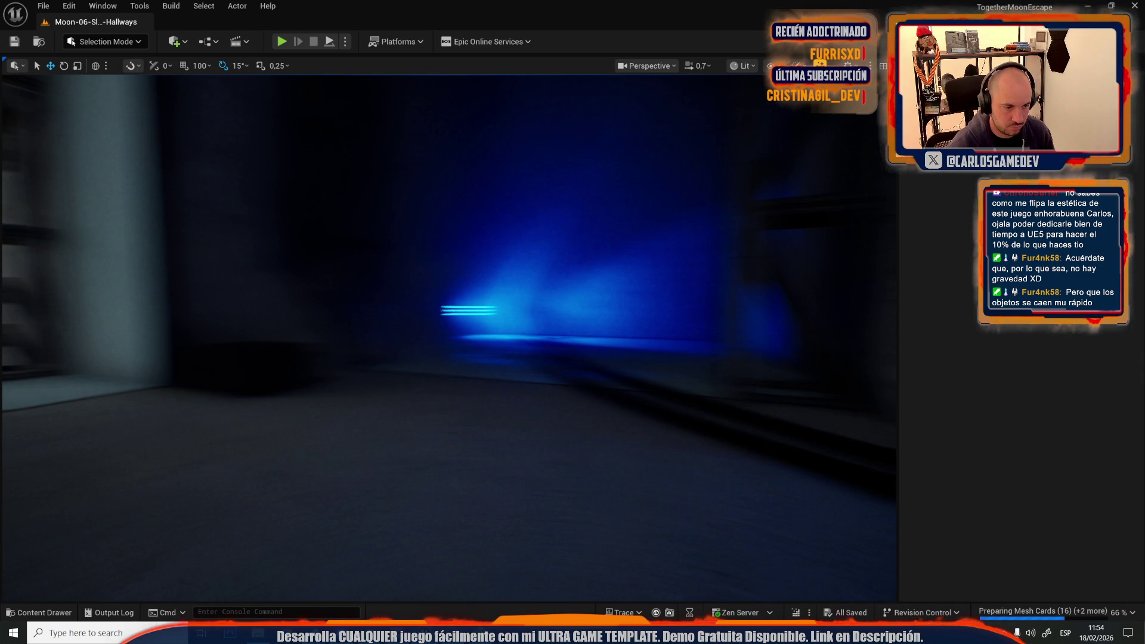
Step: Select the CARGO 07A and EX-0 crates in the hallway, then bring up the File menu
{"action": "scroll", "coordinate": [449, 337], "scroll_direction": "up", "scroll_amount": 2}
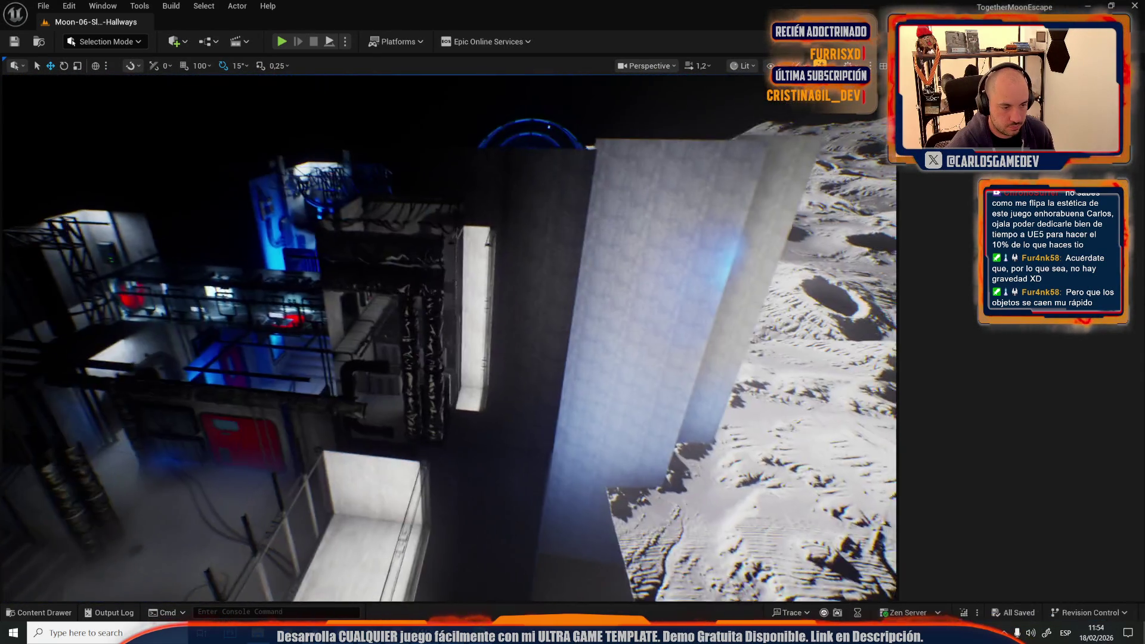
{"action": "scroll", "coordinate": [449, 338], "scroll_direction": "up", "scroll_amount": 1}
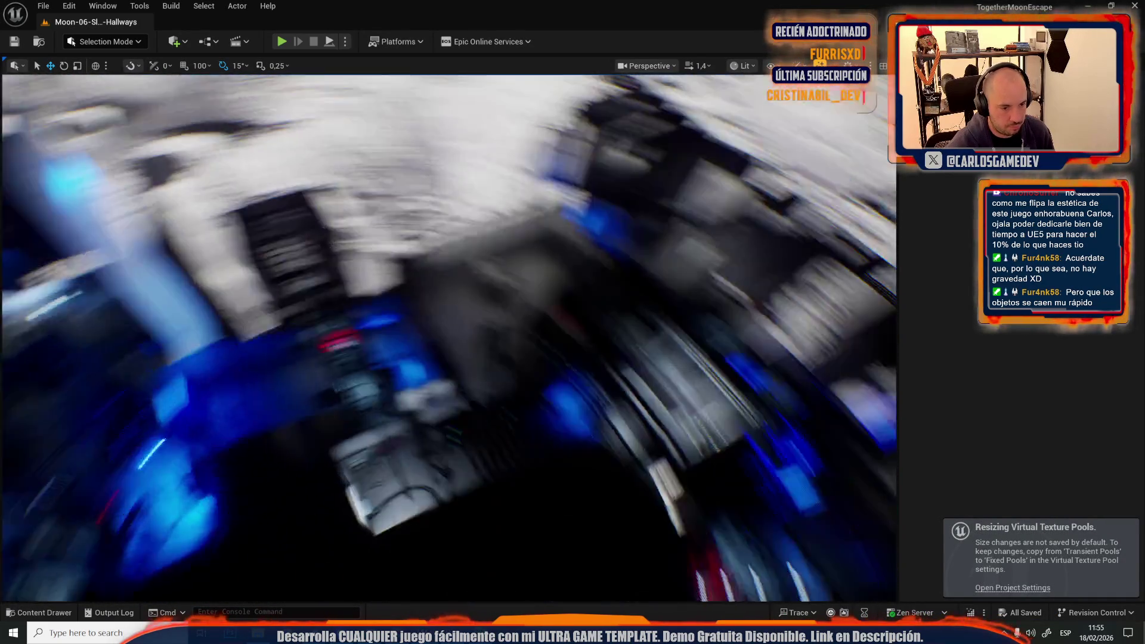
{"action": "scroll", "coordinate": [448, 338], "scroll_direction": "down", "scroll_amount": 1}
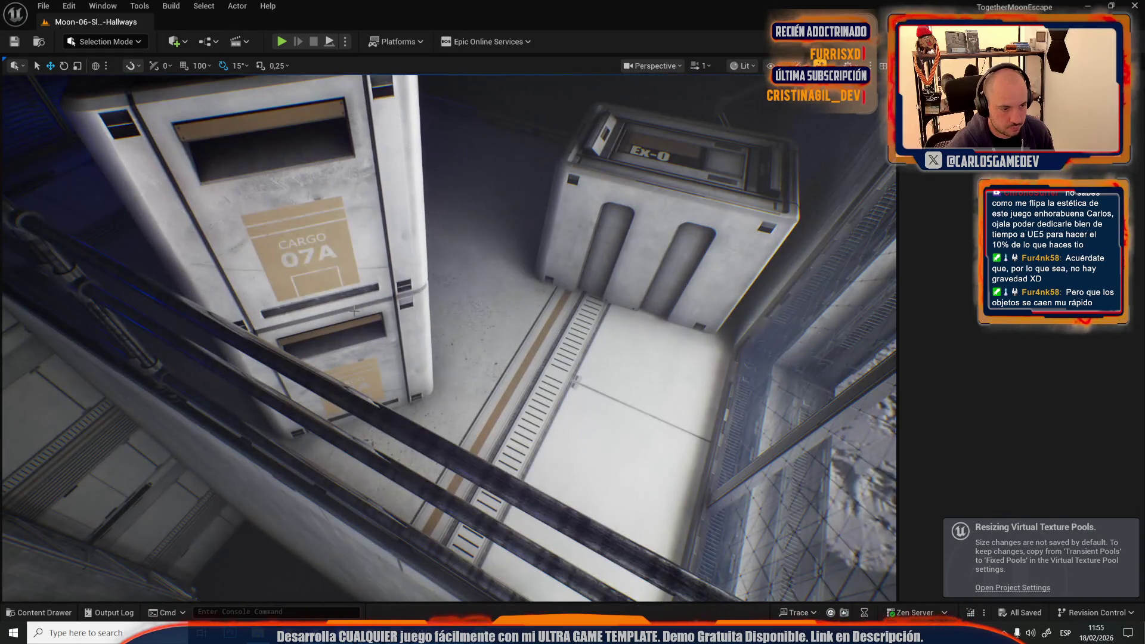
{"action": "left_click", "coordinate": [317, 303]}
{"action": "left_click", "coordinate": [656, 239], "text": "ctrl"}
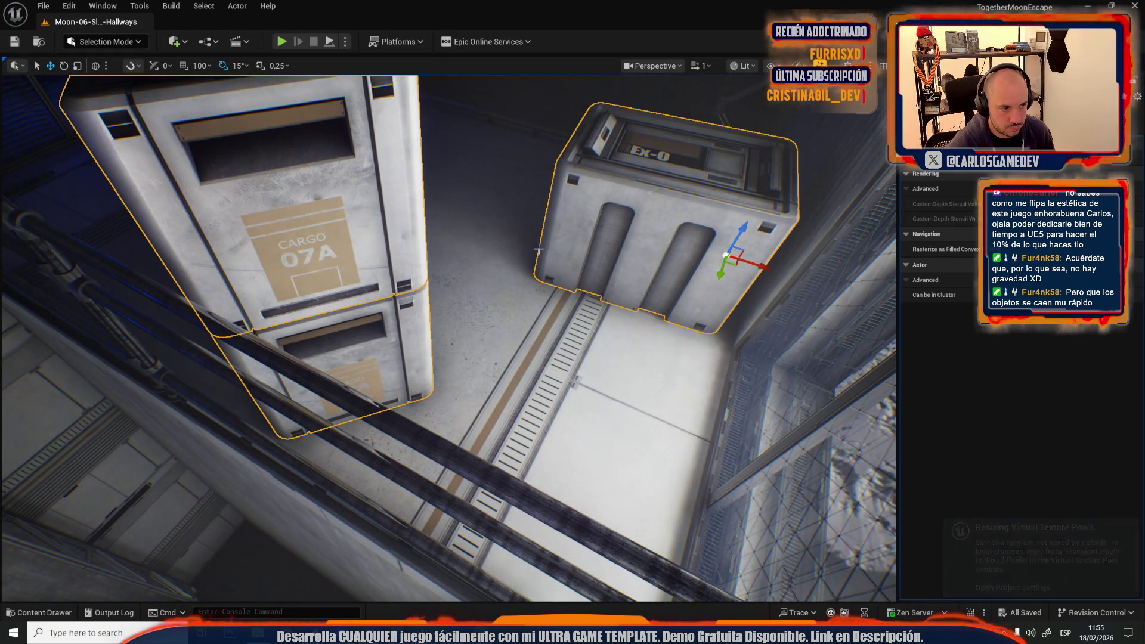
{"action": "scroll", "coordinate": [449, 338], "scroll_direction": "down", "scroll_amount": 1}
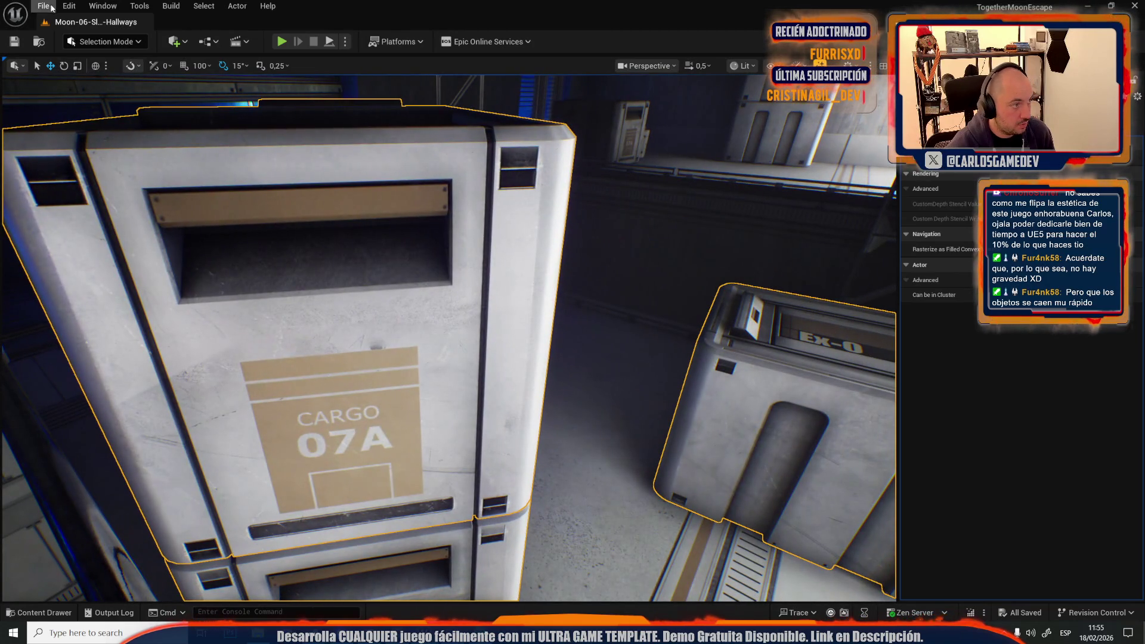
{"action": "left_click", "coordinate": [52, 8]}
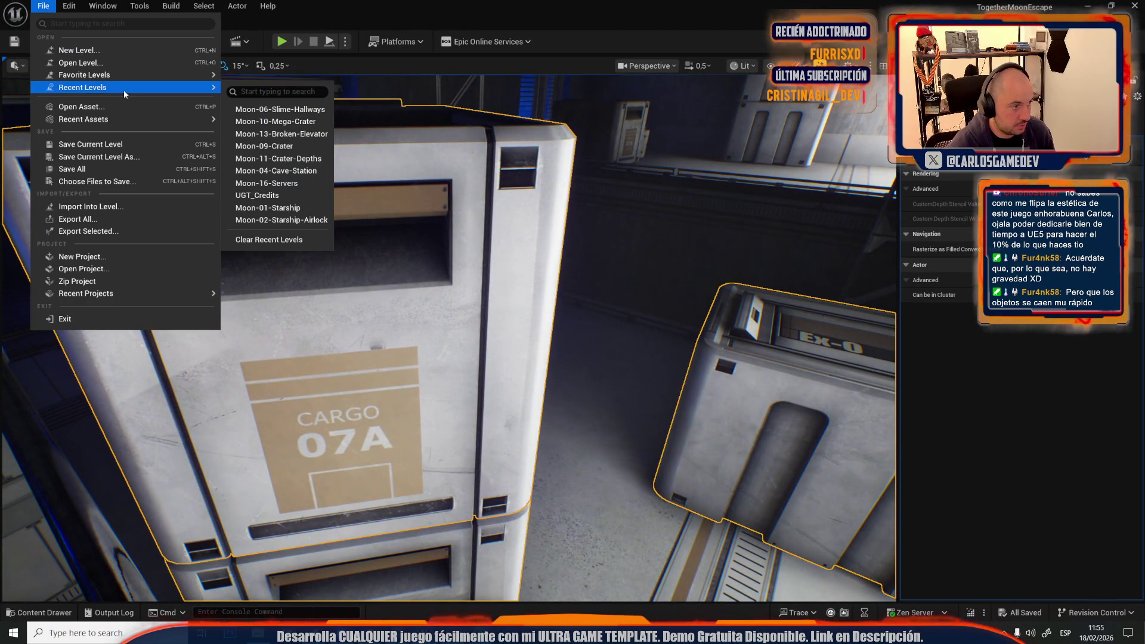
Step: Reopen Moon-10-Mega-Crater from recent levels and select the stacked cargo crates
{"action": "left_click", "coordinate": [322, 120]}
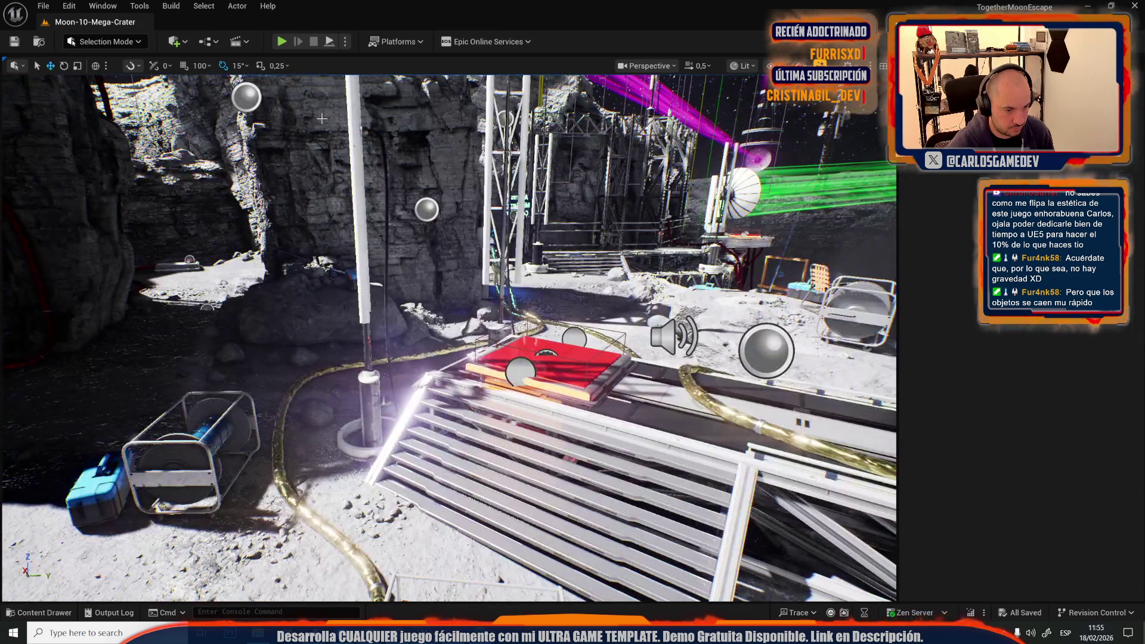
{"action": "key", "text": "w"}
{"action": "scroll", "coordinate": [450, 339], "scroll_direction": "up", "scroll_amount": 1}
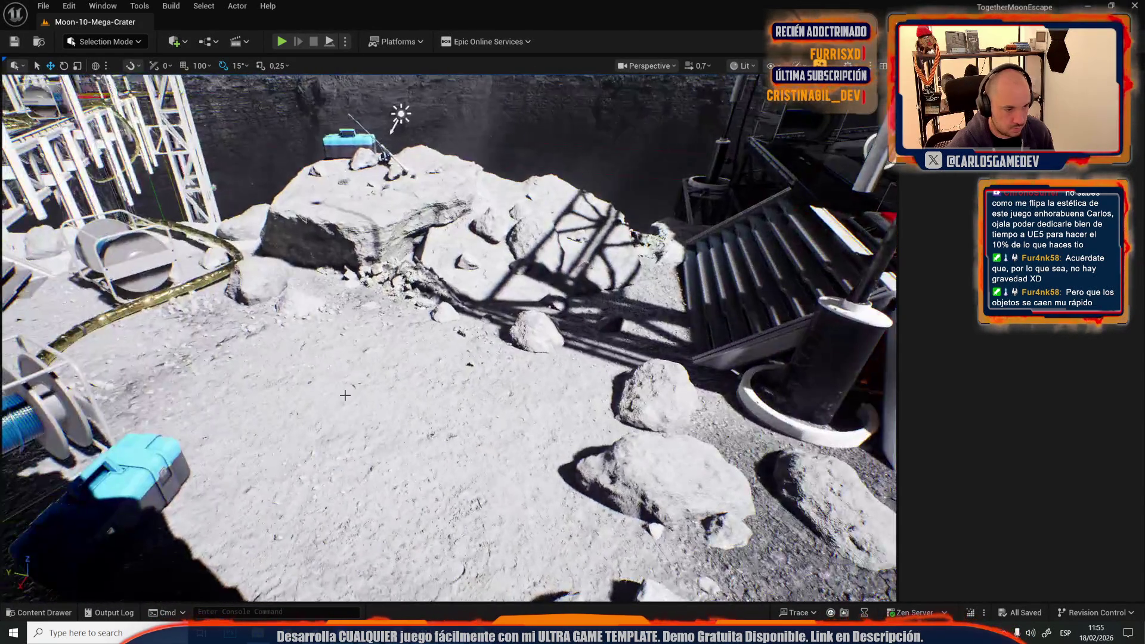
{"action": "left_click", "coordinate": [347, 392]}
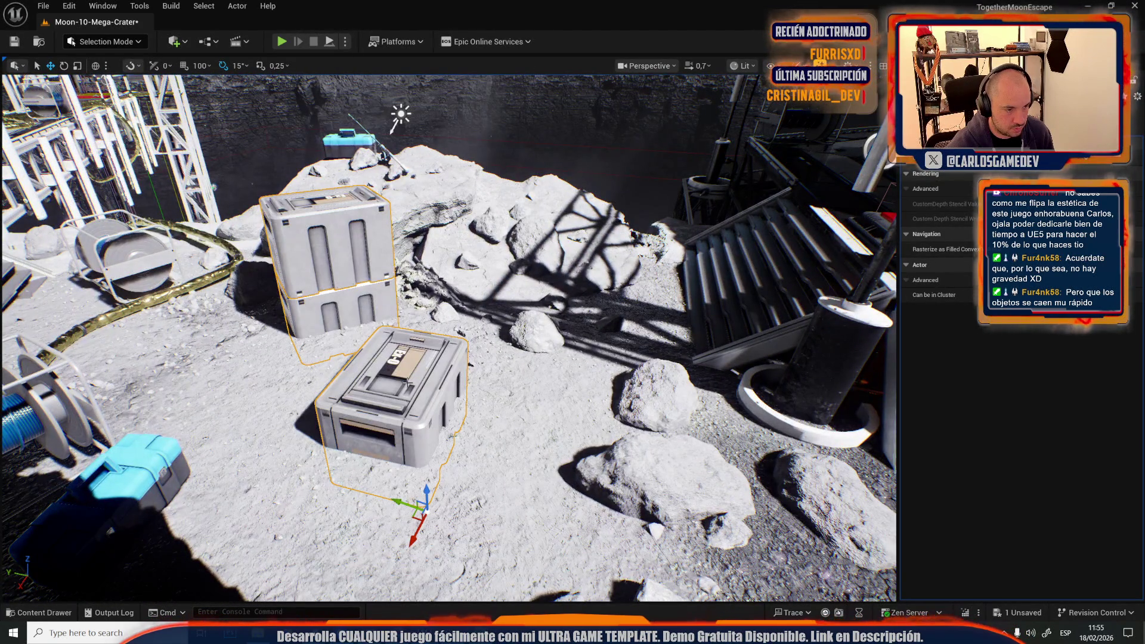
{"action": "left_click", "coordinate": [43, 6]}
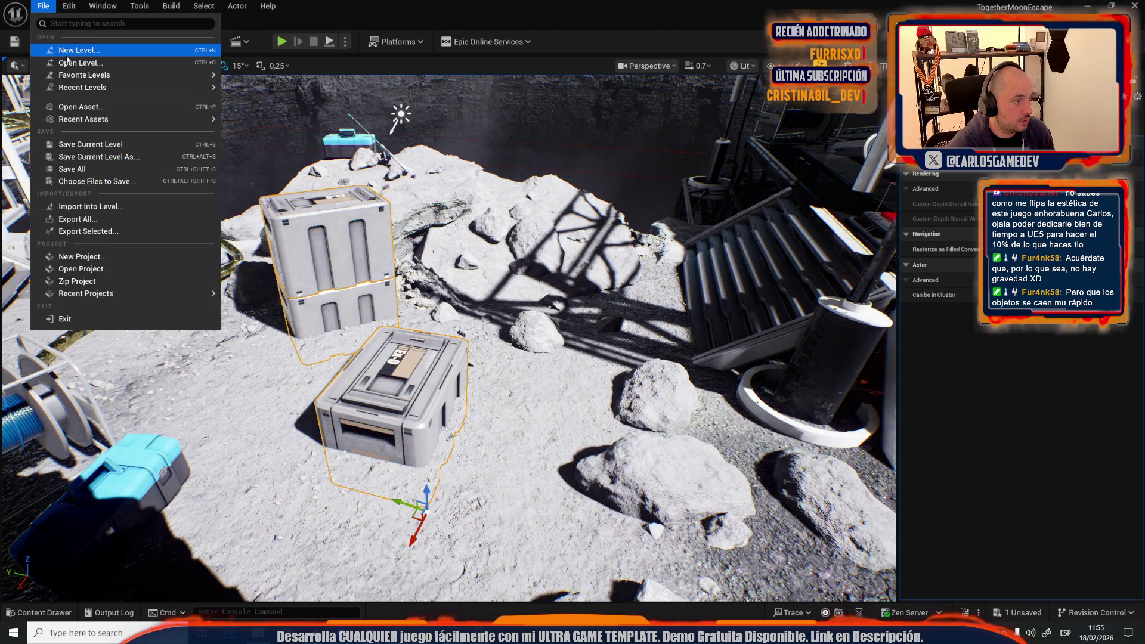
Step: Save Moon-10-Mega-Crater, load Moon-11-Crater-Depths, and fly into the scaffold structure
{"action": "left_click", "coordinate": [65, 62]}
{"action": "scroll", "coordinate": [576, 326], "scroll_direction": "down", "scroll_amount": 2}
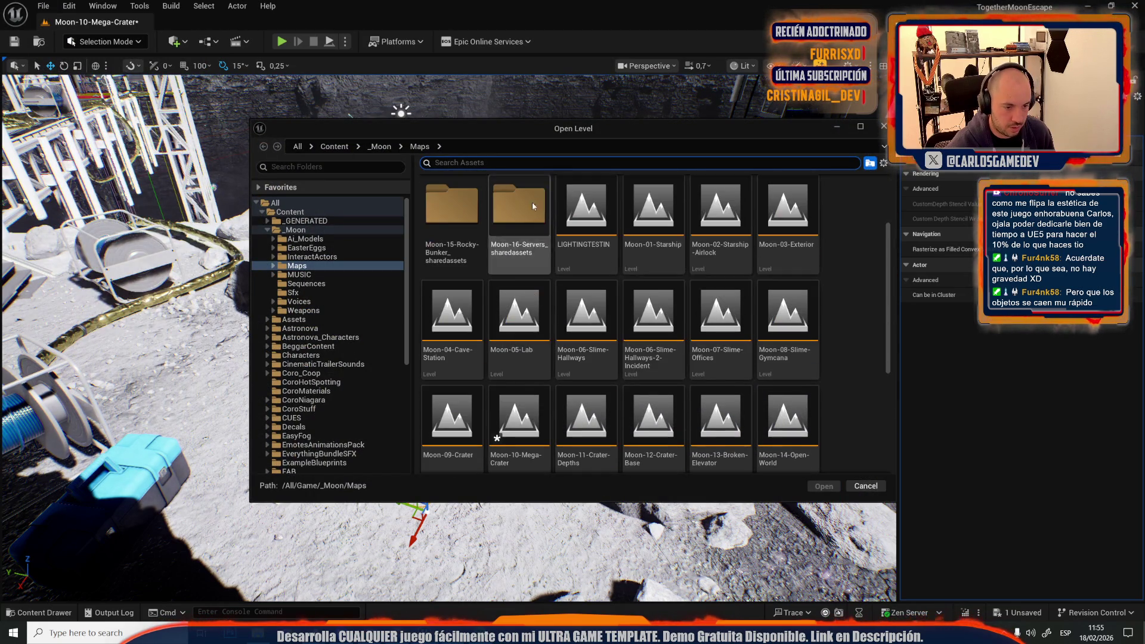
{"action": "left_click", "coordinate": [578, 395]}
{"action": "double_click", "coordinate": [578, 395]}
{"action": "left_click", "coordinate": [601, 439]}
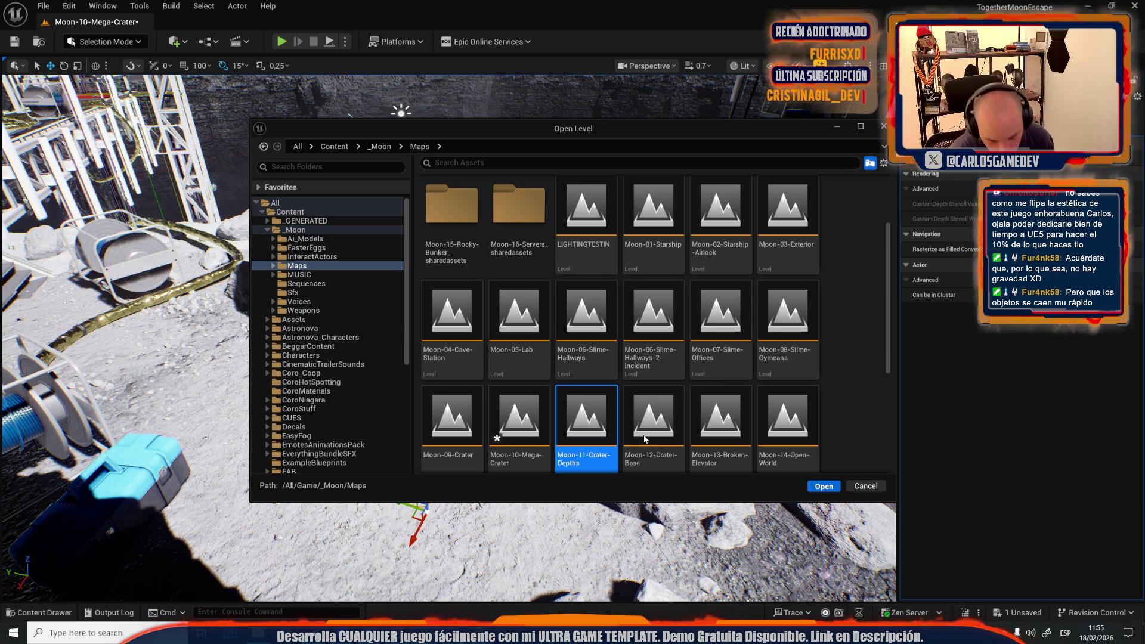
{"action": "double_click", "coordinate": [614, 411]}
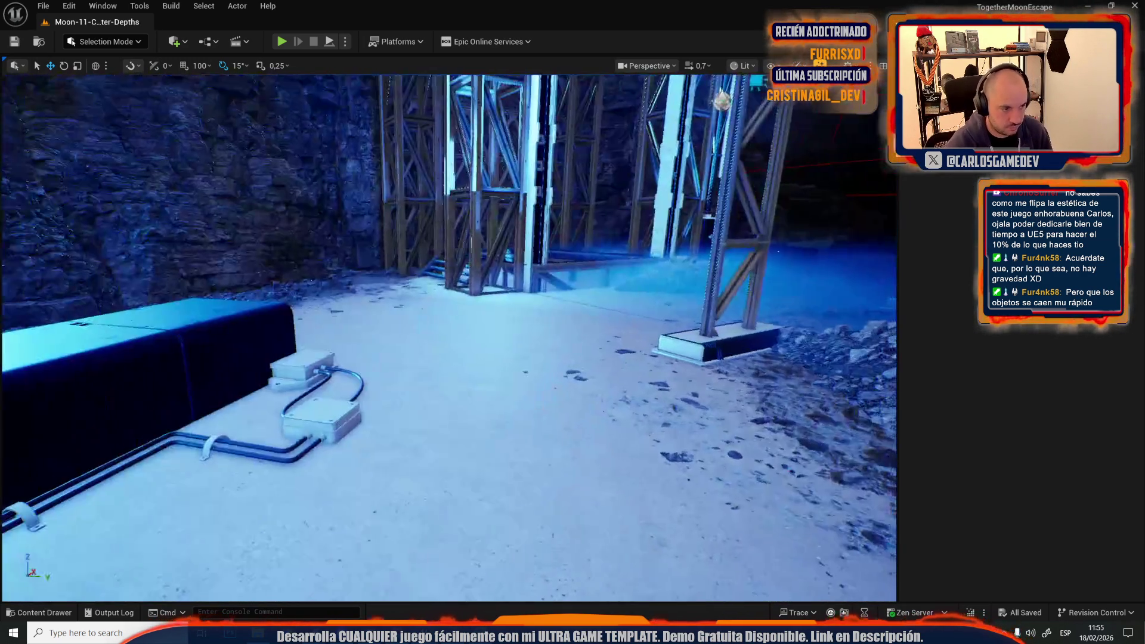
{"action": "mouse_move", "coordinate": [533, 386]}
{"action": "left_mouse_down"}
{"action": "mouse_move", "coordinate": [525, 323]}
{"action": "mouse_move", "coordinate": [528, 382]}
{"action": "mouse_move", "coordinate": [549, 382]}
{"action": "mouse_move", "coordinate": [537, 412]}
{"action": "mouse_move", "coordinate": [533, 342]}
{"action": "left_mouse_up"}
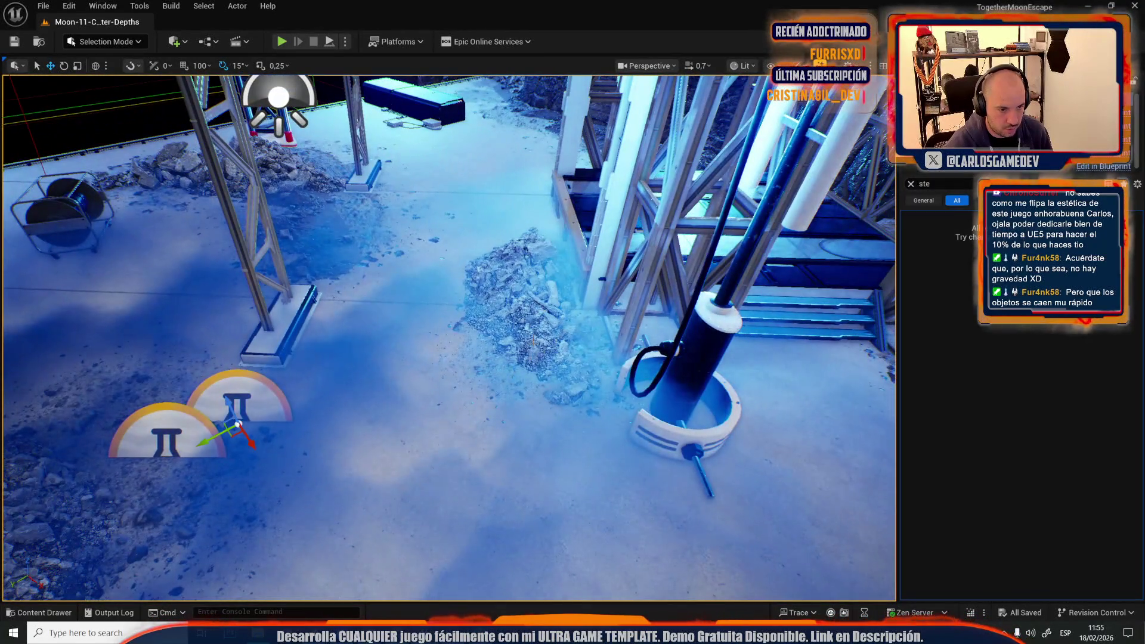
Step: Move the rock pile to the left and rotate it 120 degrees
{"action": "left_click", "coordinate": [526, 294]}
{"action": "left_click_drag", "start_coordinate": [527, 307], "coordinate": [388, 367]}
{"action": "key", "text": "e"}
{"action": "mouse_move", "coordinate": [448, 334]}
{"action": "left_mouse_down"}
{"action": "mouse_move", "coordinate": [418, 382]}
{"action": "mouse_move", "coordinate": [483, 394]}
{"action": "mouse_move", "coordinate": [471, 396]}
{"action": "left_mouse_up"}
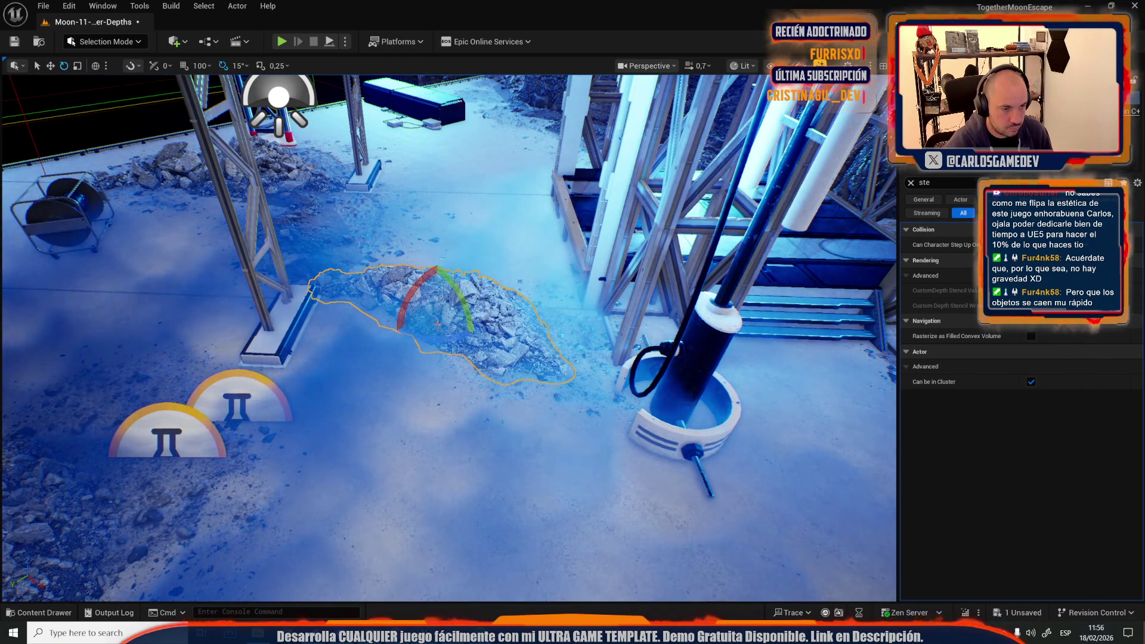
Step: Undo the tilt on the two crates near the cable reel
{"action": "key", "text": "s"}
{"action": "scroll", "coordinate": [449, 338], "scroll_direction": "up", "scroll_amount": 2}
{"action": "key", "text": "w"}
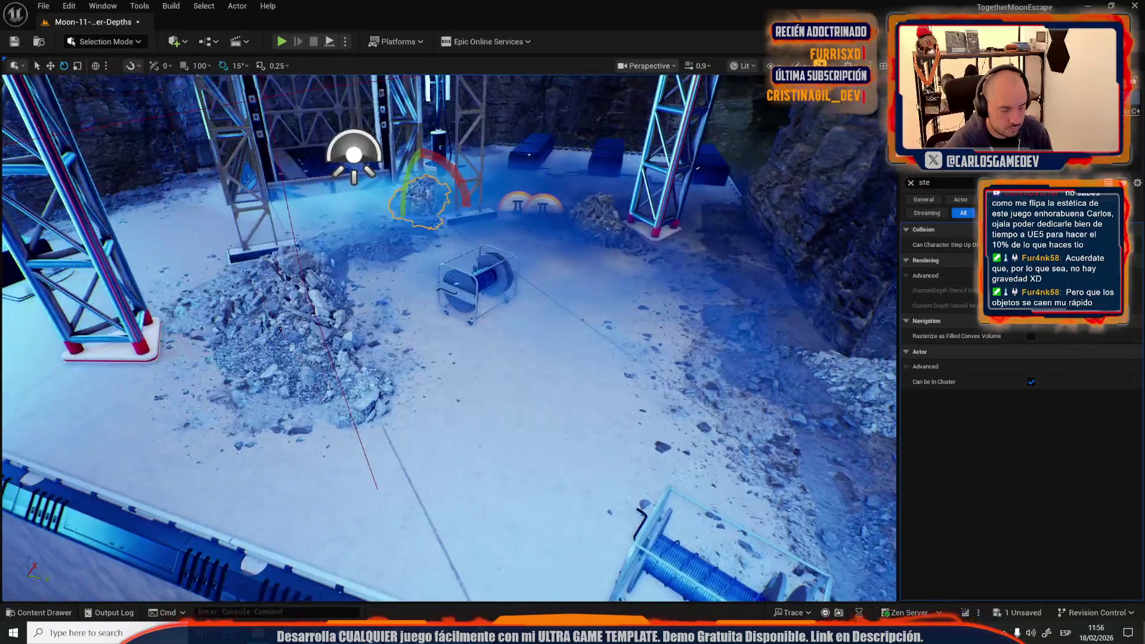
{"action": "key", "text": "ctrl+z"}
{"action": "key", "text": "w"}
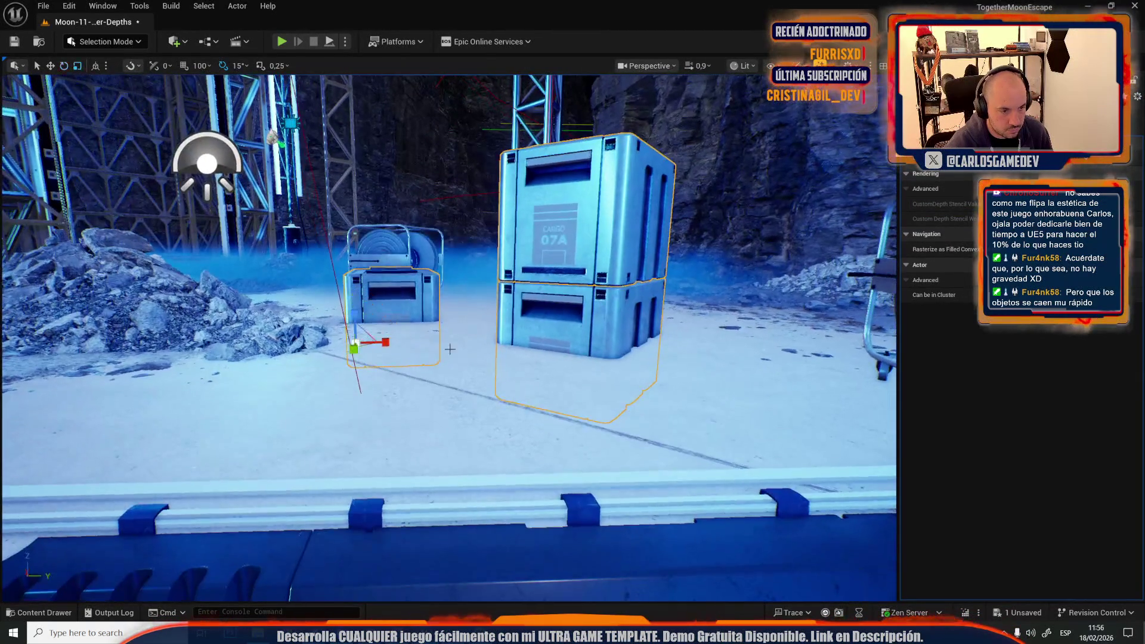
{"action": "key", "text": "ctrl+z"}
{"action": "key", "text": "ctrl+z"}
{"action": "key", "text": "ctrl+z"}
{"action": "key", "text": "w"}
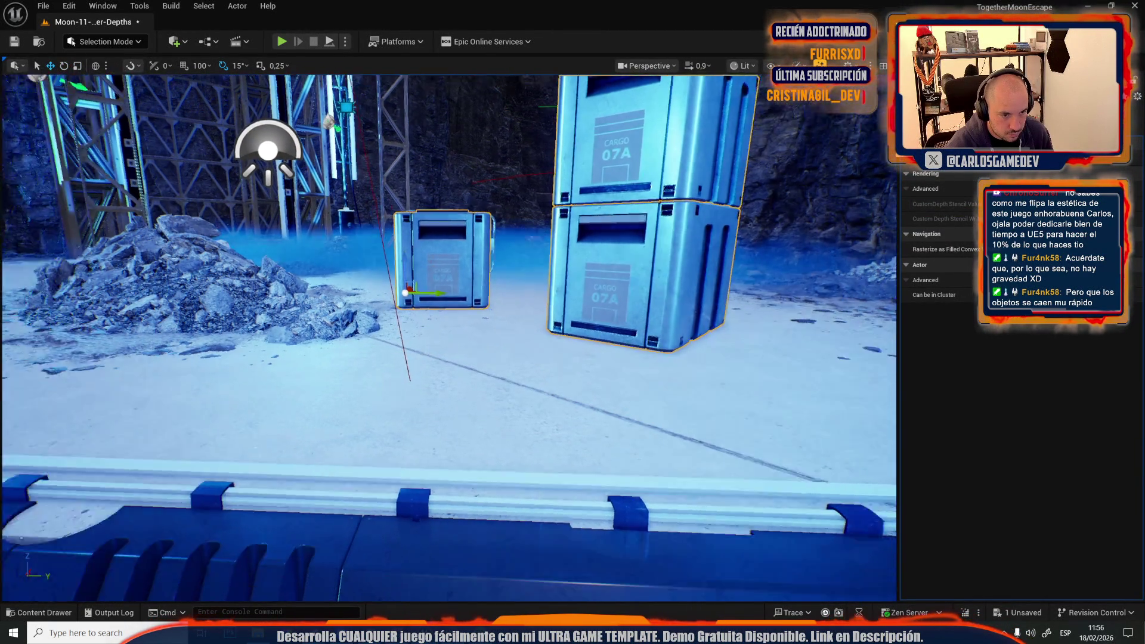
{"action": "scroll", "coordinate": [377, 275], "scroll_direction": "up", "scroll_amount": 2}
{"action": "key", "text": "e"}
{"action": "scroll", "coordinate": [288, 205], "scroll_direction": "up", "scroll_amount": 3}
Step: Move the two crates toward the platform centre, turn them, and shift them left
{"action": "left_click_drag", "start_coordinate": [286, 205], "coordinate": [510, 347], "text": "alt"}
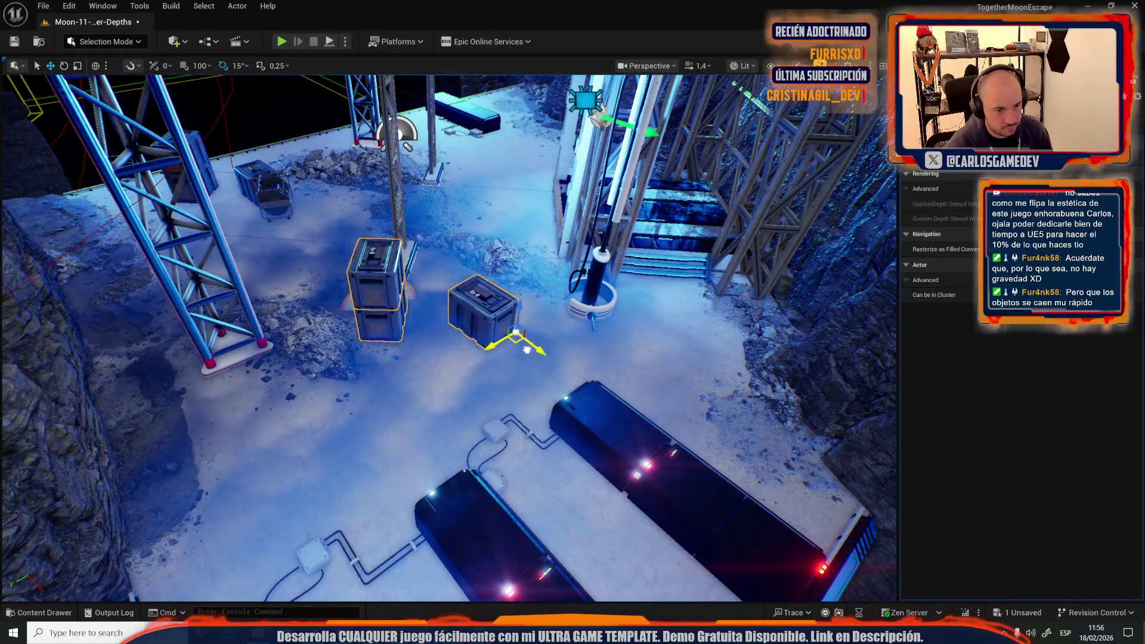
{"action": "mouse_move", "coordinate": [654, 387]}
{"action": "left_mouse_down"}
{"action": "mouse_move", "coordinate": [370, 406]}
{"action": "mouse_move", "coordinate": [362, 479]}
{"action": "mouse_move", "coordinate": [334, 477]}
{"action": "mouse_move", "coordinate": [348, 495]}
{"action": "mouse_move", "coordinate": [333, 474]}
{"action": "mouse_move", "coordinate": [276, 468]}
{"action": "left_mouse_up"}
{"action": "key", "text": "r"}
{"action": "left_click_drag", "start_coordinate": [368, 422], "coordinate": [376, 334]}
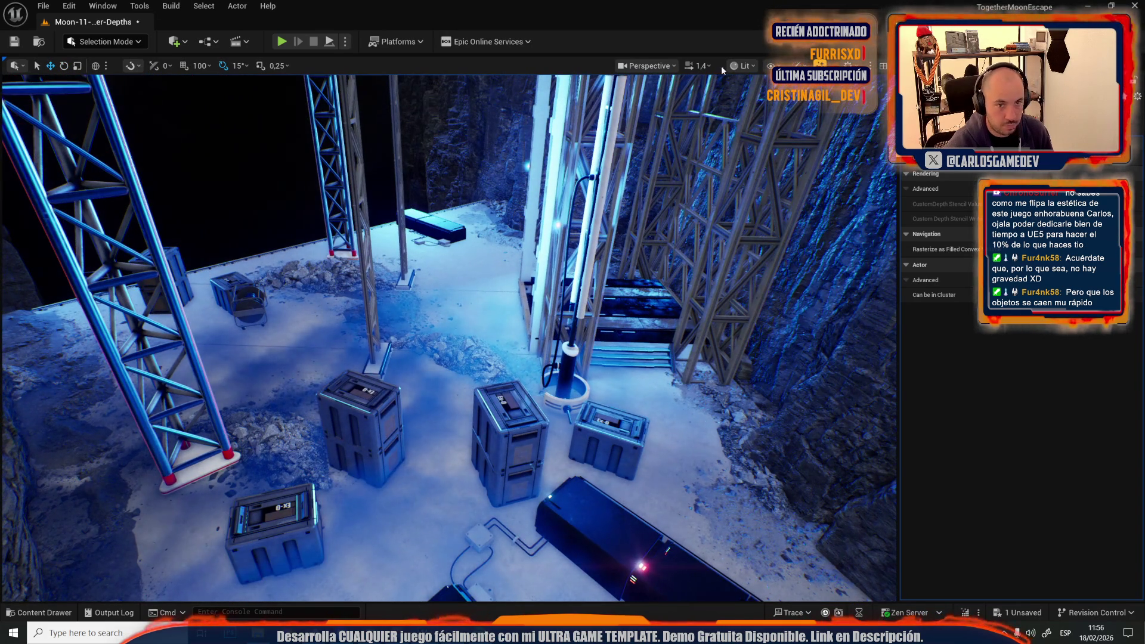
Step: Check the viewport view mode options and select the stacked cargo crate
{"action": "left_click", "coordinate": [744, 66]}
{"action": "left_click", "coordinate": [783, 110]}
{"action": "scroll", "coordinate": [448, 334], "scroll_direction": "down", "scroll_amount": 2}
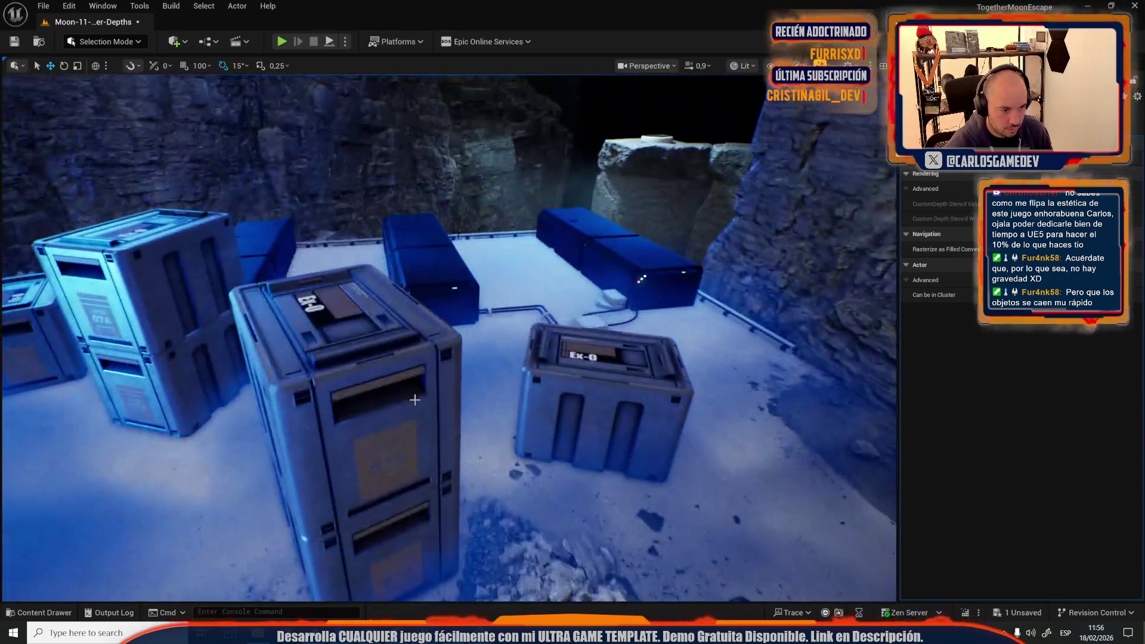
{"action": "left_click", "coordinate": [416, 399]}
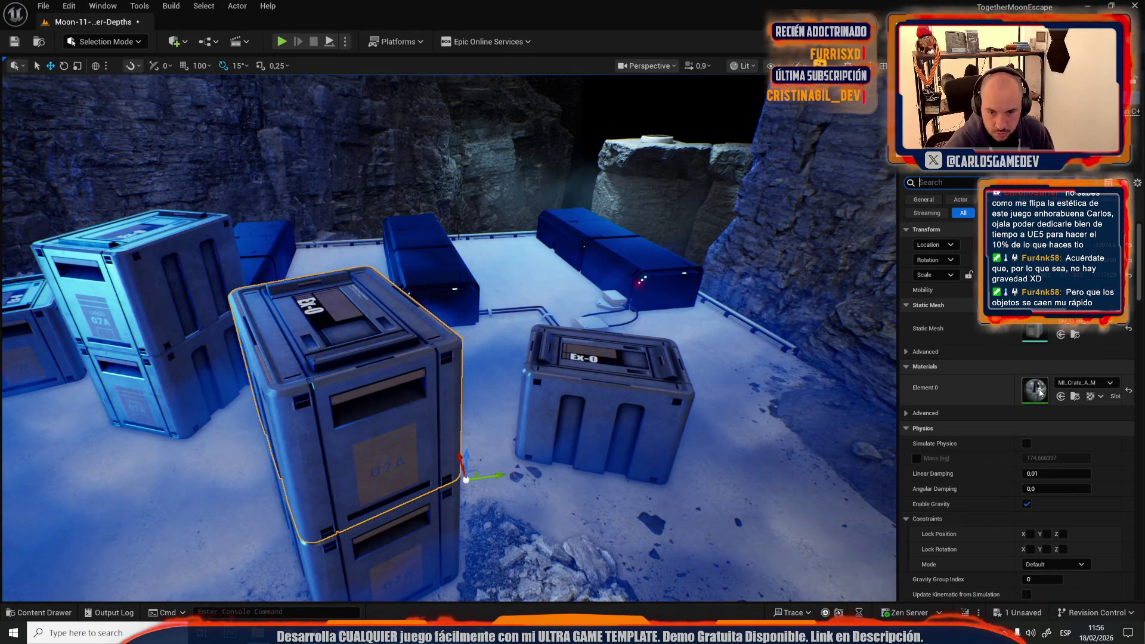
Step: Open the diffuse texture T_Crate_A_Diff from the MI_Crate_A_M material instance
{"action": "scroll", "coordinate": [794, 423], "scroll_direction": "down", "scroll_amount": 3}
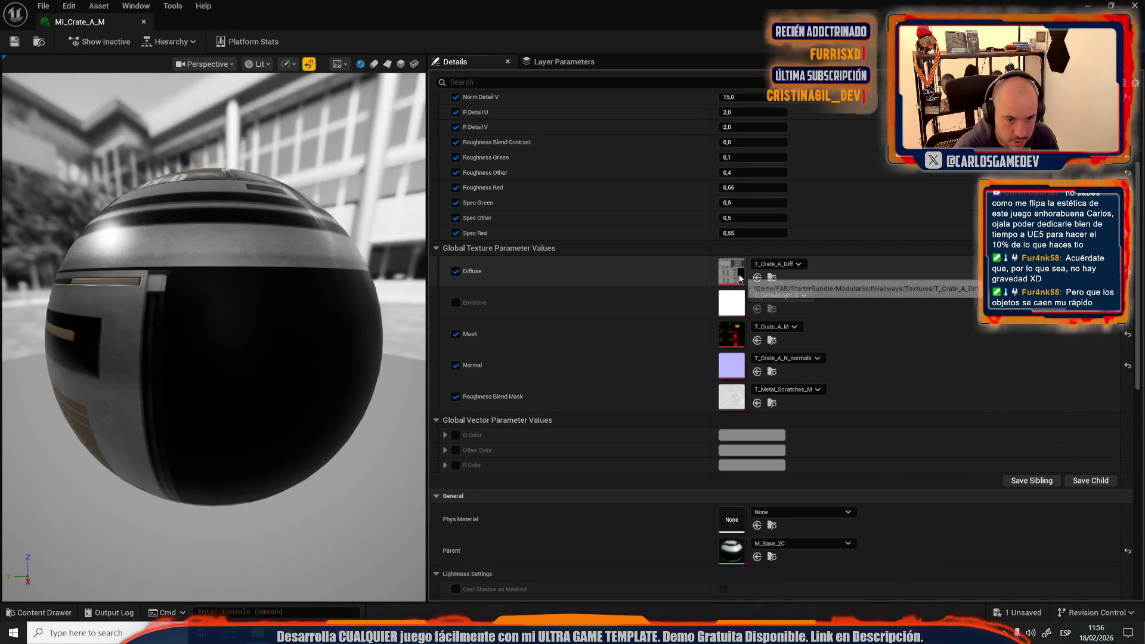
{"action": "double_click", "coordinate": [732, 272]}
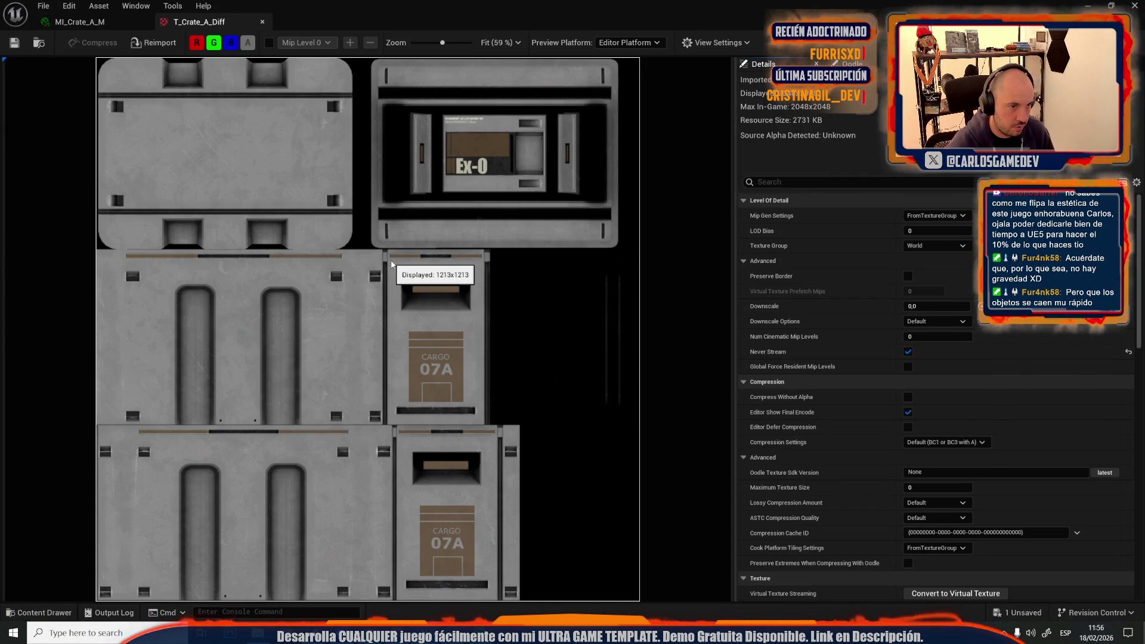
{"action": "scroll", "coordinate": [488, 282], "scroll_direction": "up", "scroll_amount": 5}
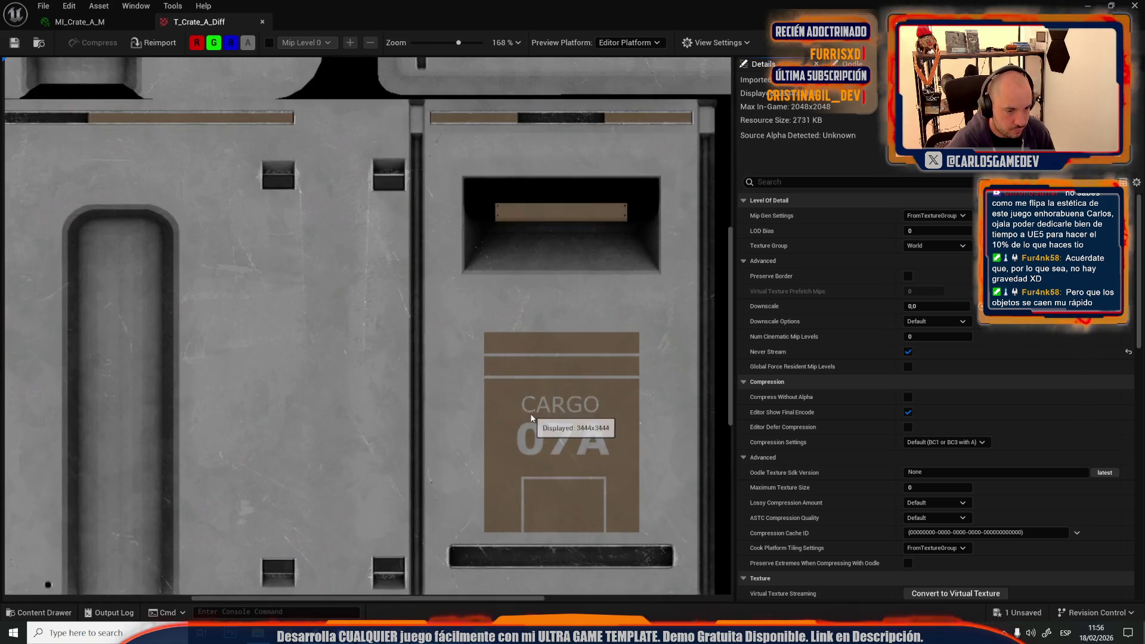
{"action": "scroll", "coordinate": [532, 418], "scroll_direction": "down", "scroll_amount": 3}
{"action": "scroll", "coordinate": [532, 417], "scroll_direction": "up", "scroll_amount": 3}
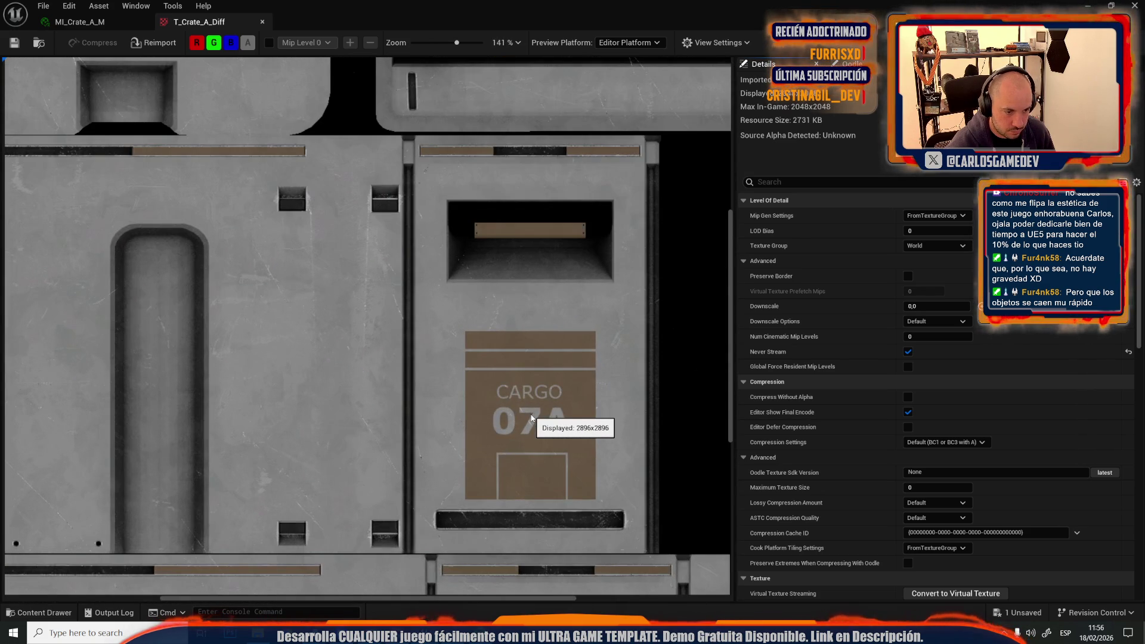
Step: Locate T_Crate_A_Diff in the Content Browser and show its Asset Actions
{"action": "left_click", "coordinate": [37, 42]}
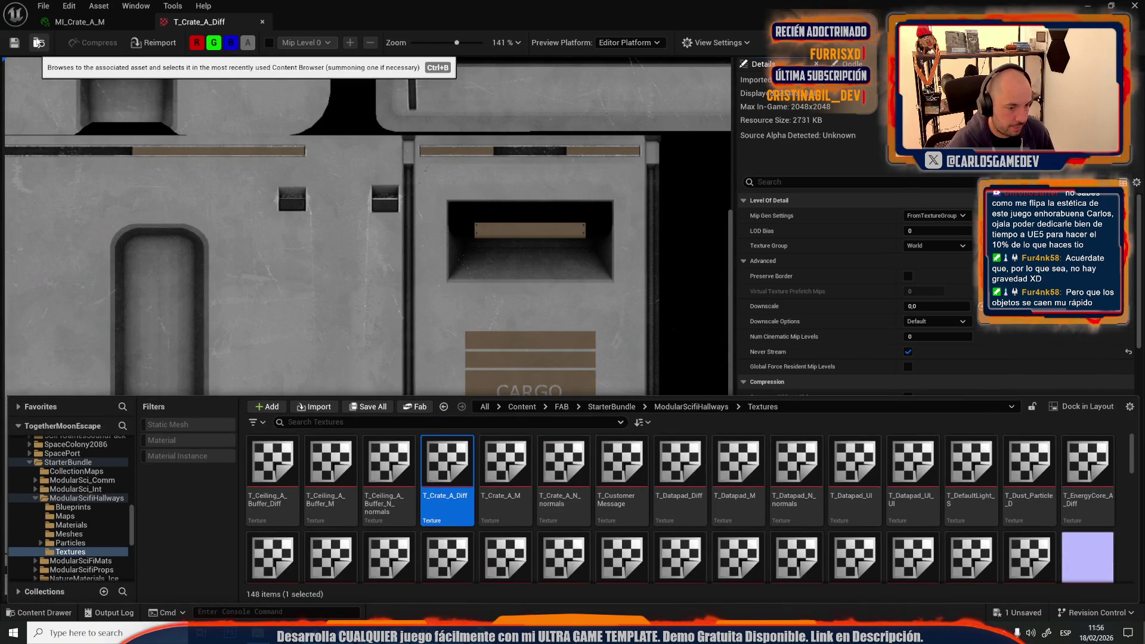
{"action": "right_click", "coordinate": [455, 478]}
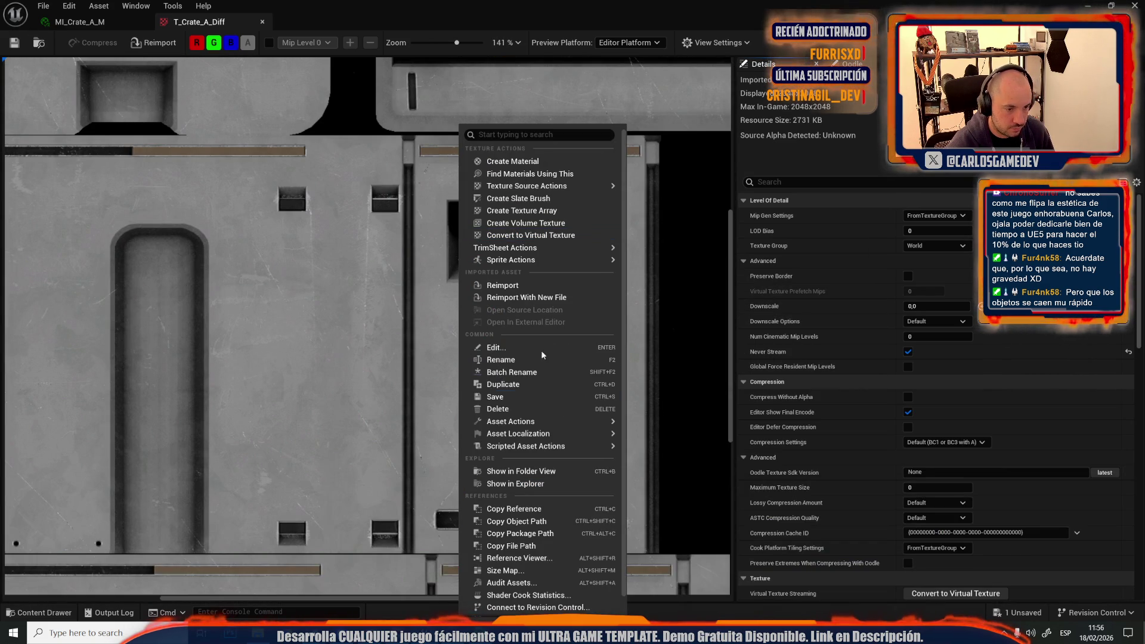
{"action": "mouse_move", "coordinate": [530, 434]}
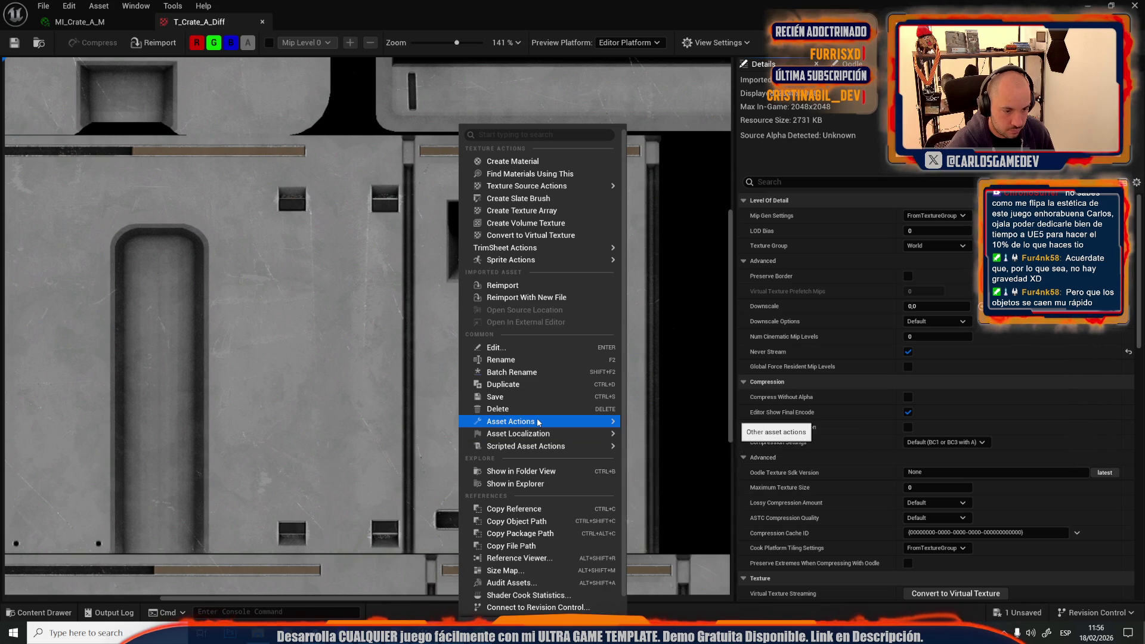
Step: Export T_Crate_A_Diff as a PNG to the Desktop
{"action": "left_click", "coordinate": [699, 493]}
{"action": "left_click", "coordinate": [45, 163]}
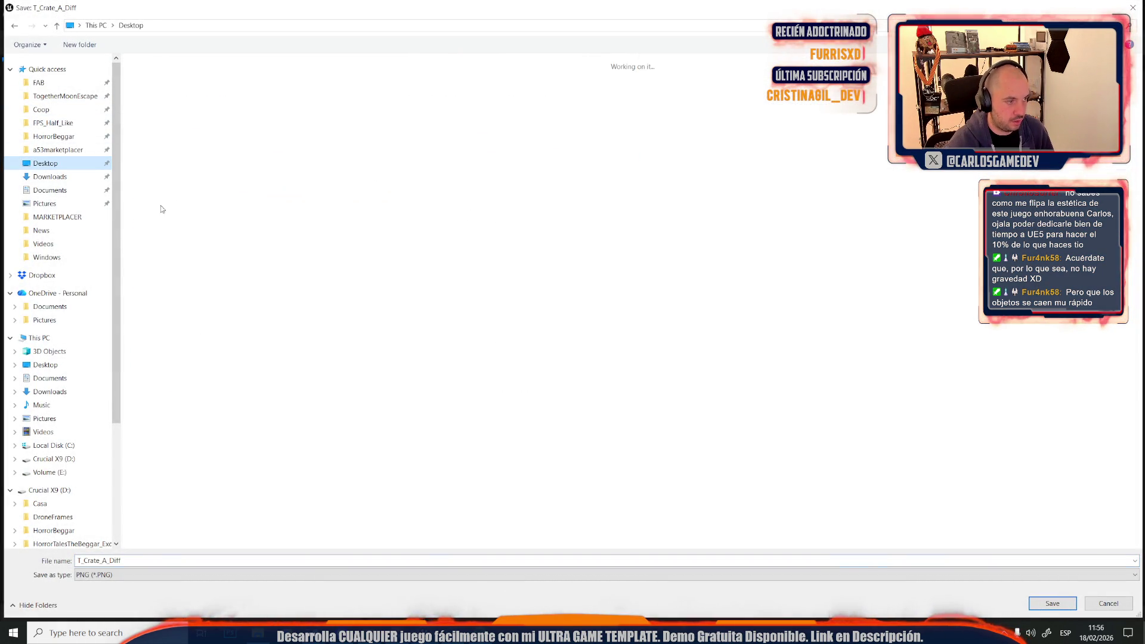
{"action": "left_click", "coordinate": [1052, 604]}
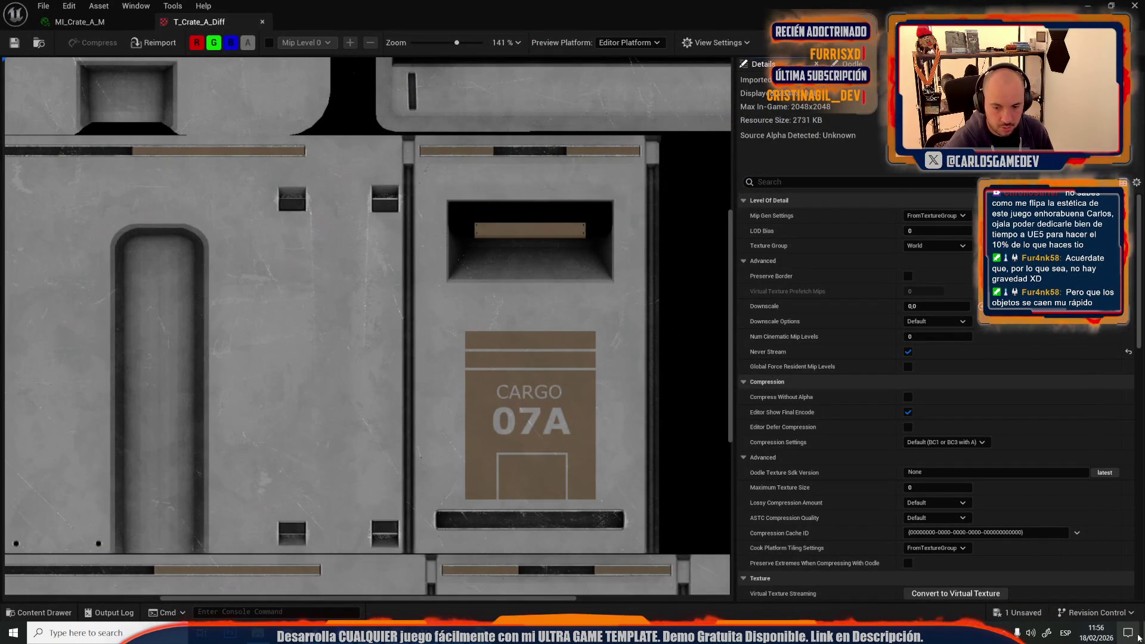
Step: Open the exported T_Crate_A_Diff PNG from the desktop in Photoshop
{"action": "key", "text": "super+d"}
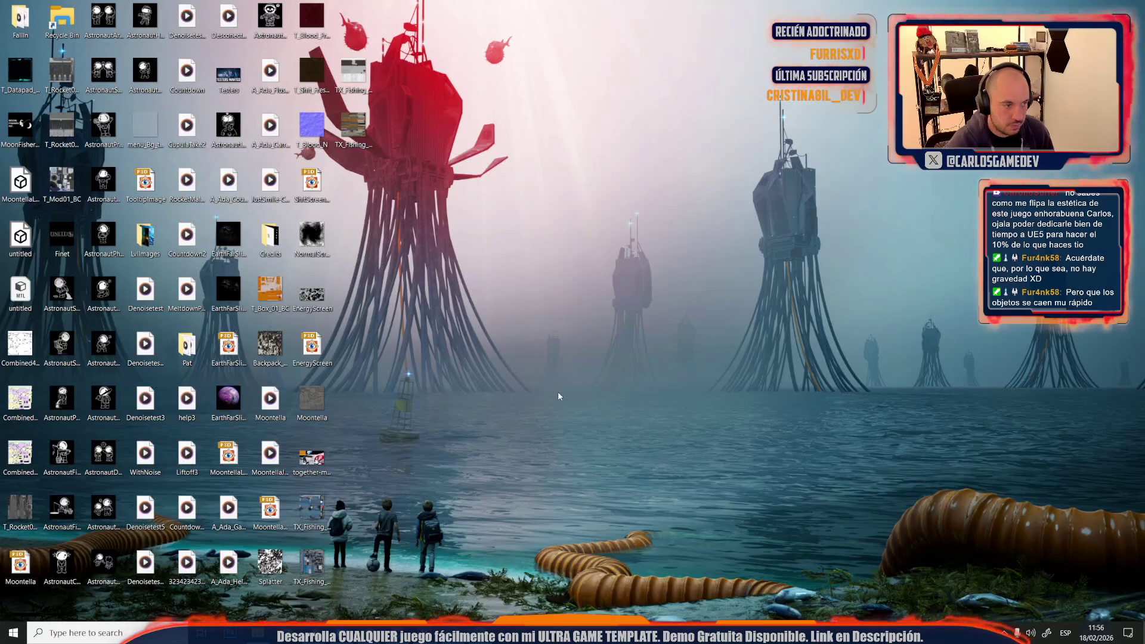
{"action": "left_click", "coordinate": [357, 27]}
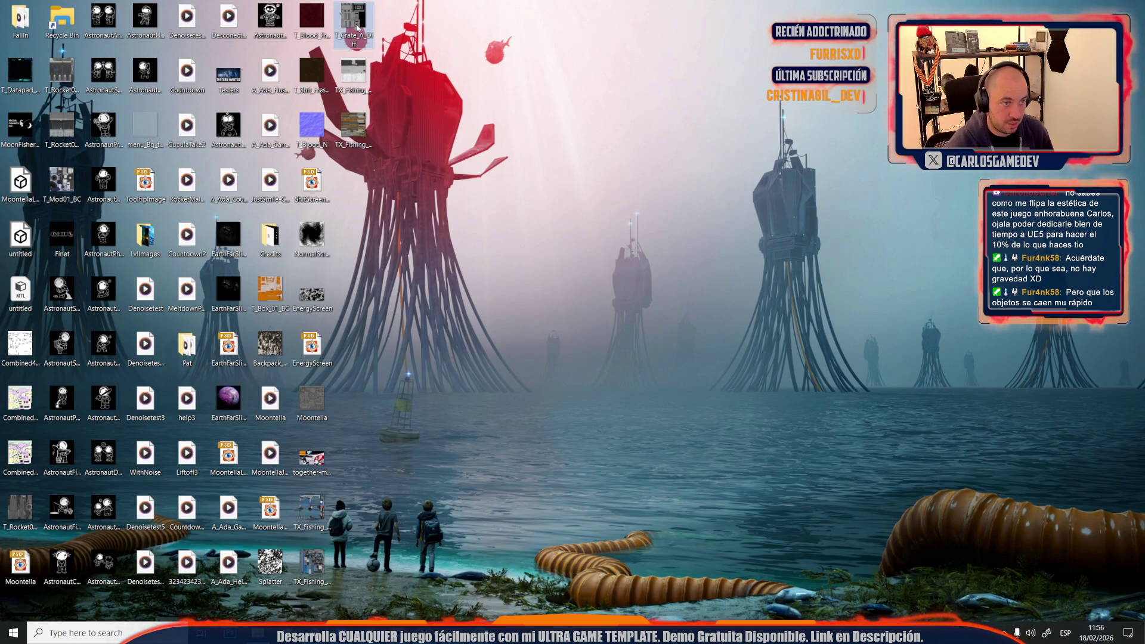
{"action": "double_click", "coordinate": [357, 27]}
{"action": "key", "text": "e"}
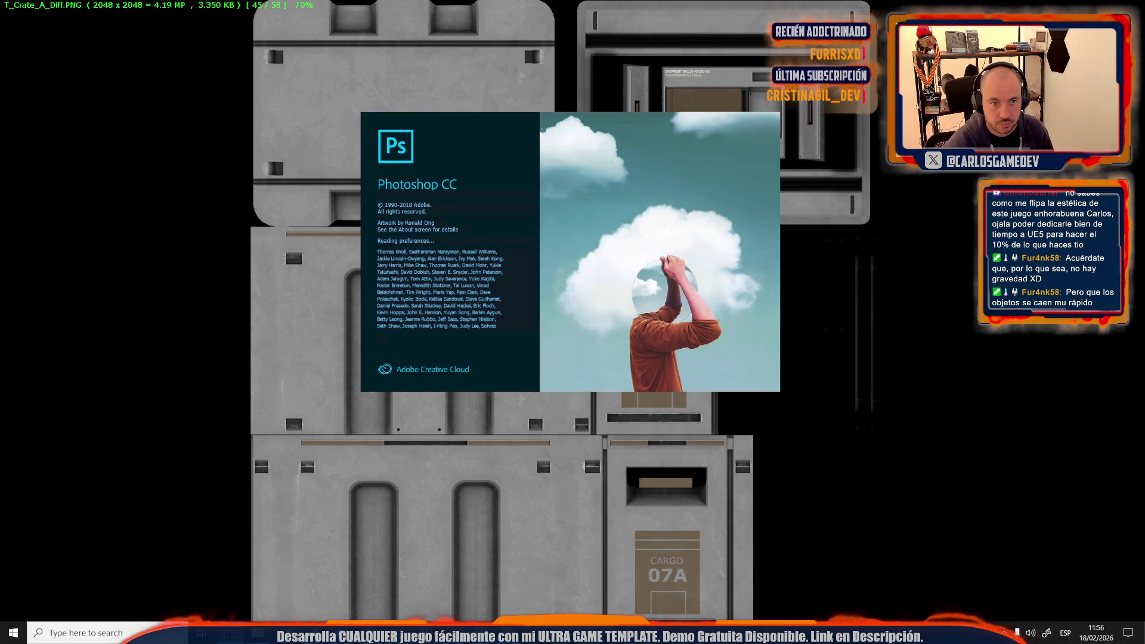
Step: Close Untitled-2, Untitled-1, the moon image and NewsHeaderNextFest without saving
{"action": "double_click", "coordinate": [529, 533]}
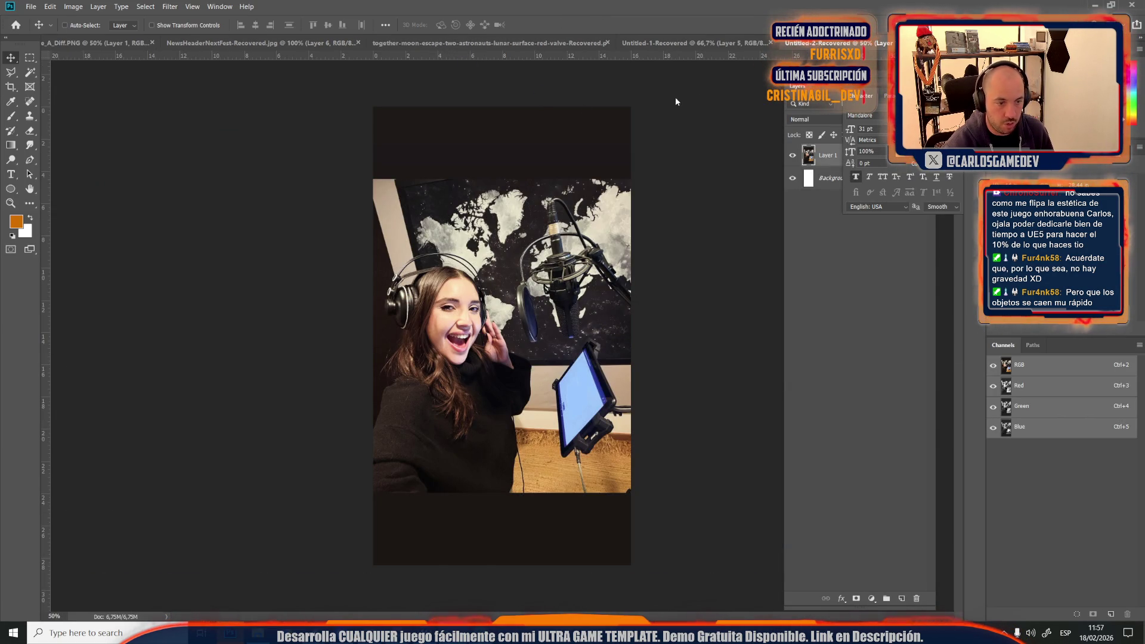
{"action": "key", "text": "ctrl+alt+w"}
{"action": "left_click", "coordinate": [597, 240]}
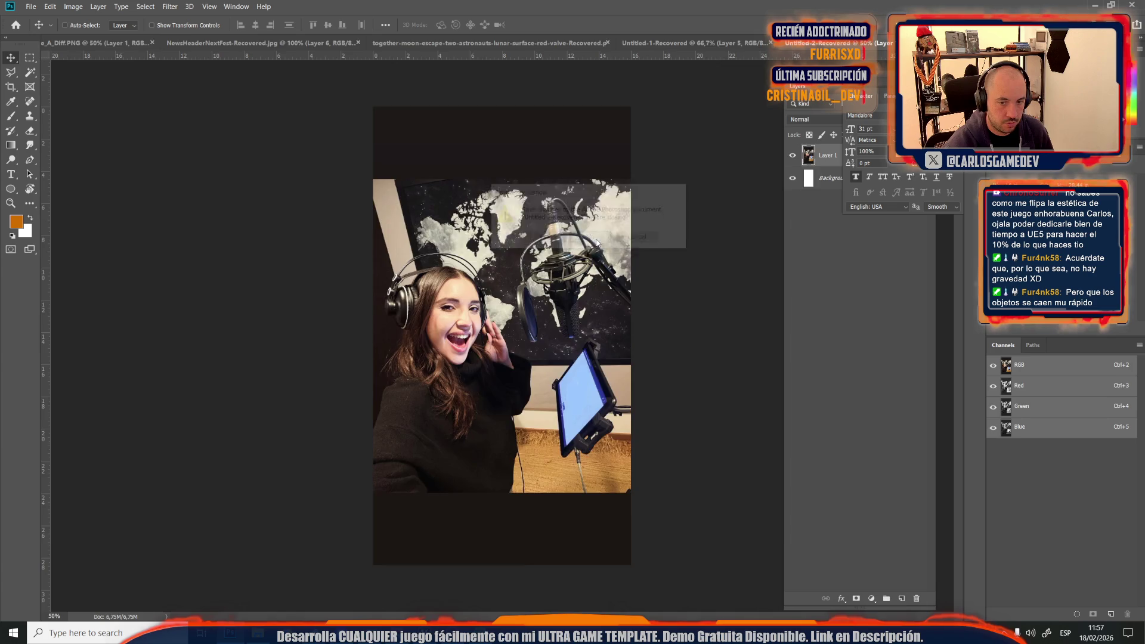
{"action": "left_click", "coordinate": [597, 240]}
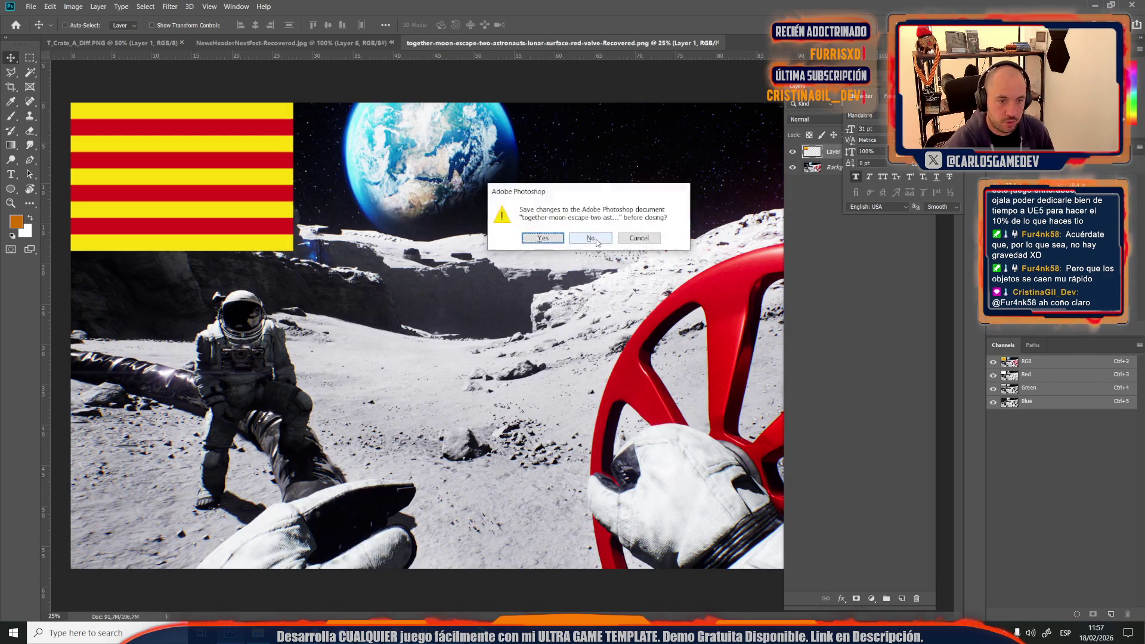
{"action": "left_click", "coordinate": [597, 240]}
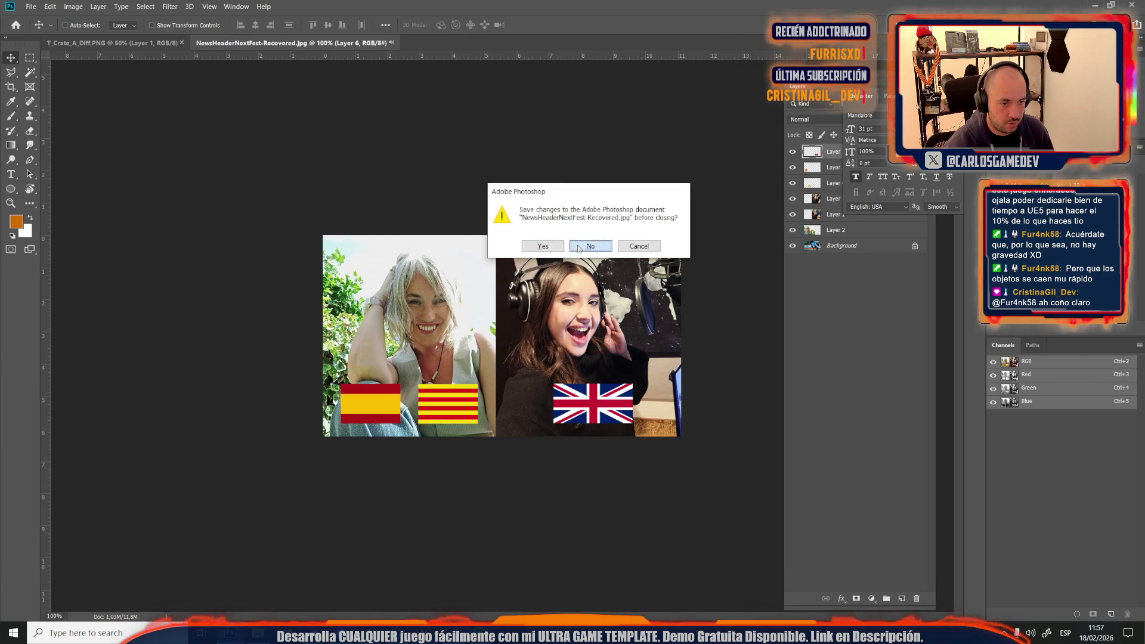
{"action": "left_click", "coordinate": [596, 244]}
{"action": "scroll", "coordinate": [606, 332], "scroll_direction": "up", "scroll_amount": 5}
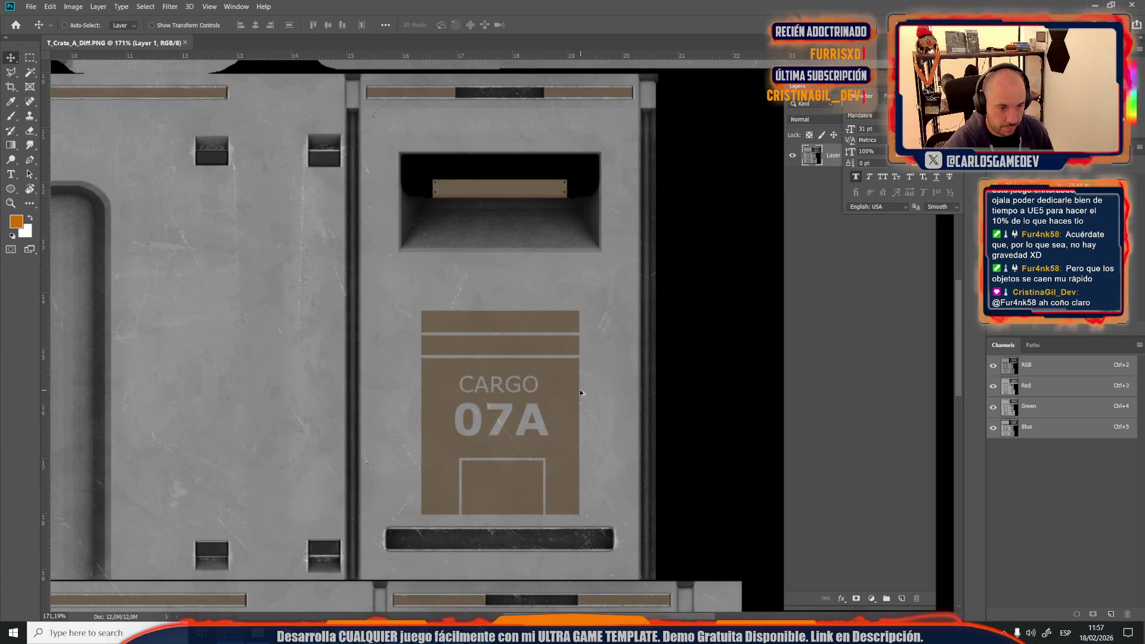
Step: Recolour the brown CARGO 07A label panels blue with Hue +177 and Saturation +47
{"action": "key", "text": "ctrl+u"}
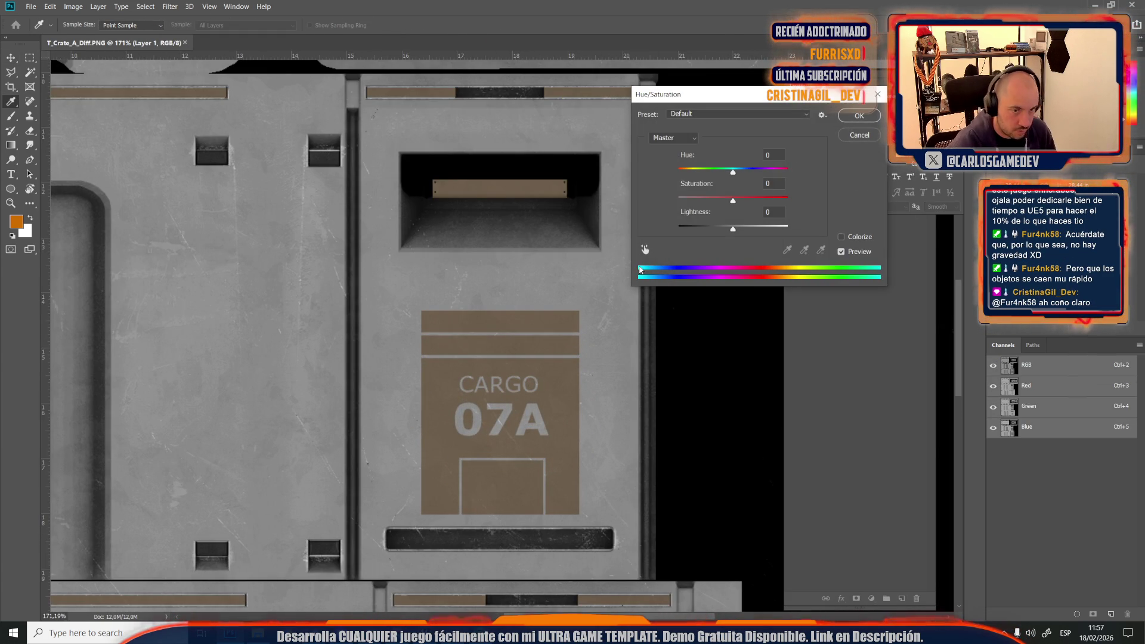
{"action": "left_click_drag", "start_coordinate": [733, 173], "coordinate": [787, 173]}
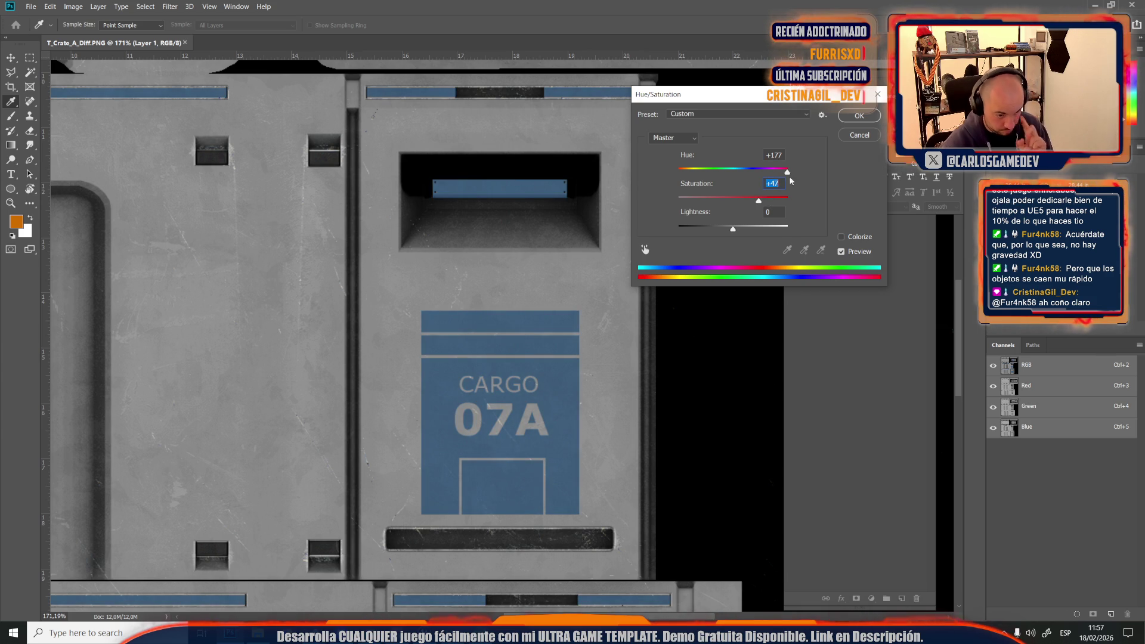
{"action": "left_click", "coordinate": [845, 122]}
{"action": "key", "text": "v"}
{"action": "scroll", "coordinate": [496, 431], "scroll_direction": "up", "scroll_amount": 5}
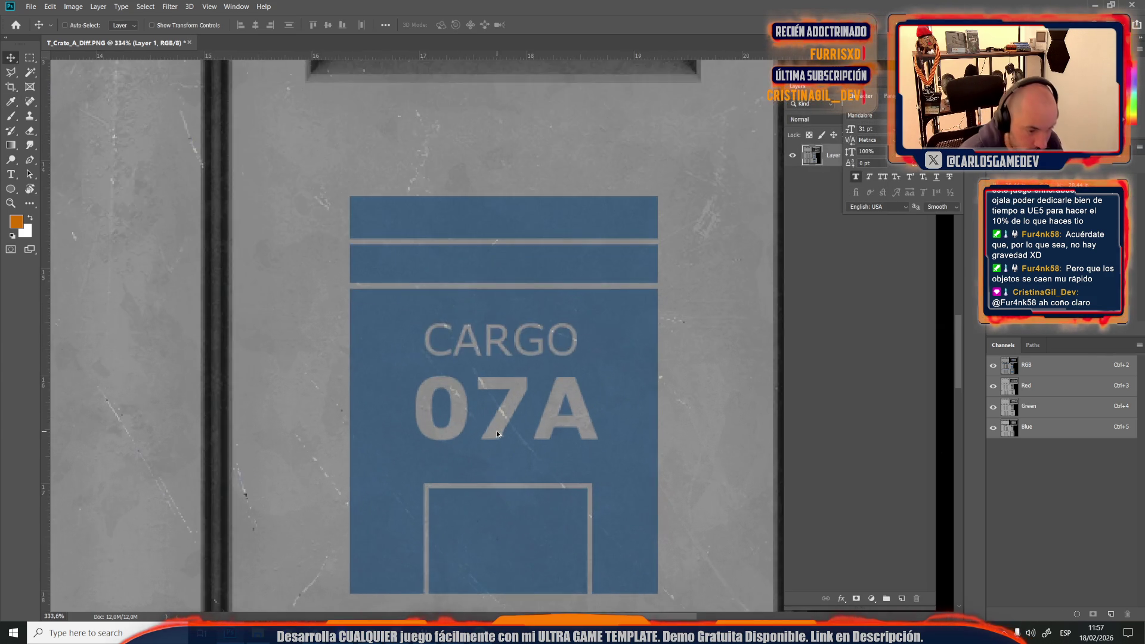
Step: Start a text line on the label in Arial and type SLIME
{"action": "left_click", "coordinate": [29, 57]}
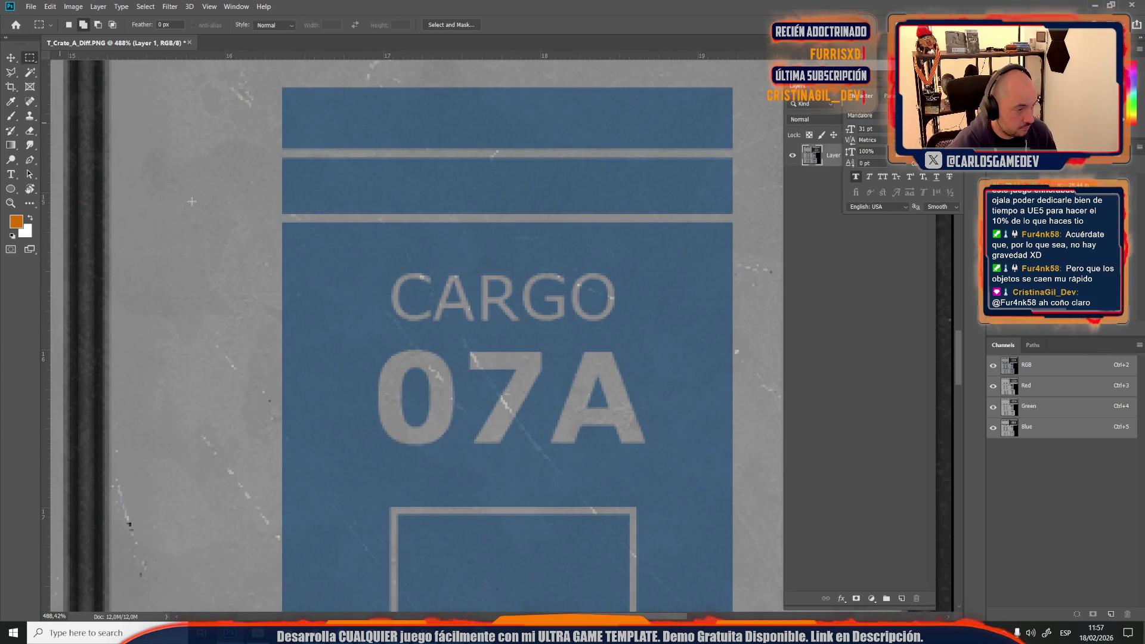
{"action": "scroll", "coordinate": [529, 470], "scroll_direction": "down", "scroll_amount": 10}
{"action": "scroll", "coordinate": [529, 469], "scroll_direction": "up", "scroll_amount": 3}
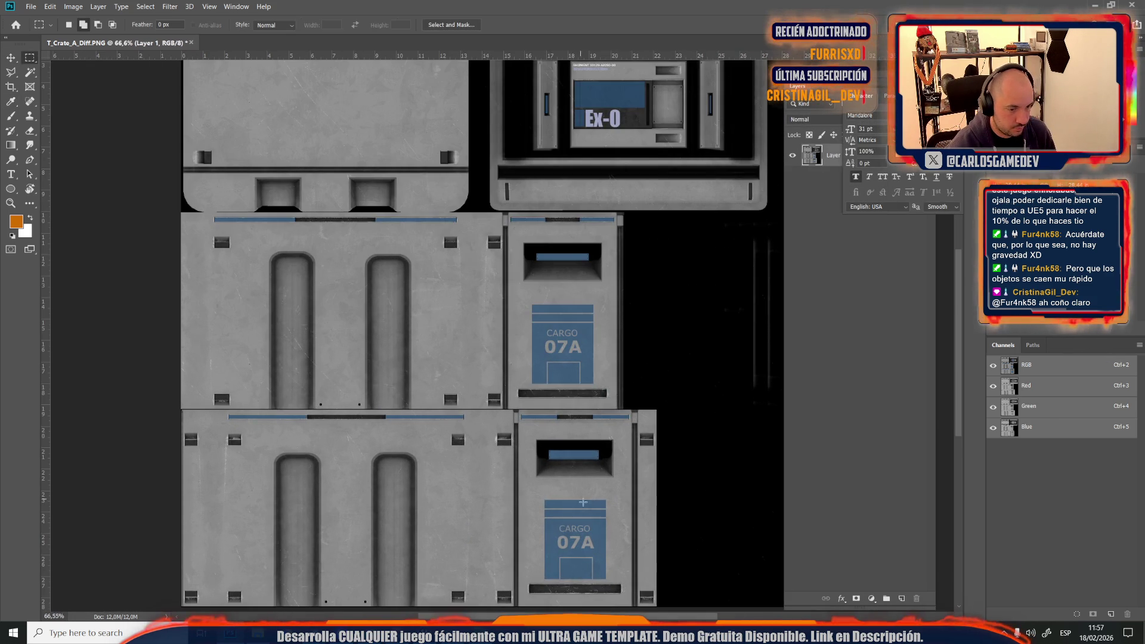
{"action": "scroll", "coordinate": [613, 550], "scroll_direction": "up", "scroll_amount": 10}
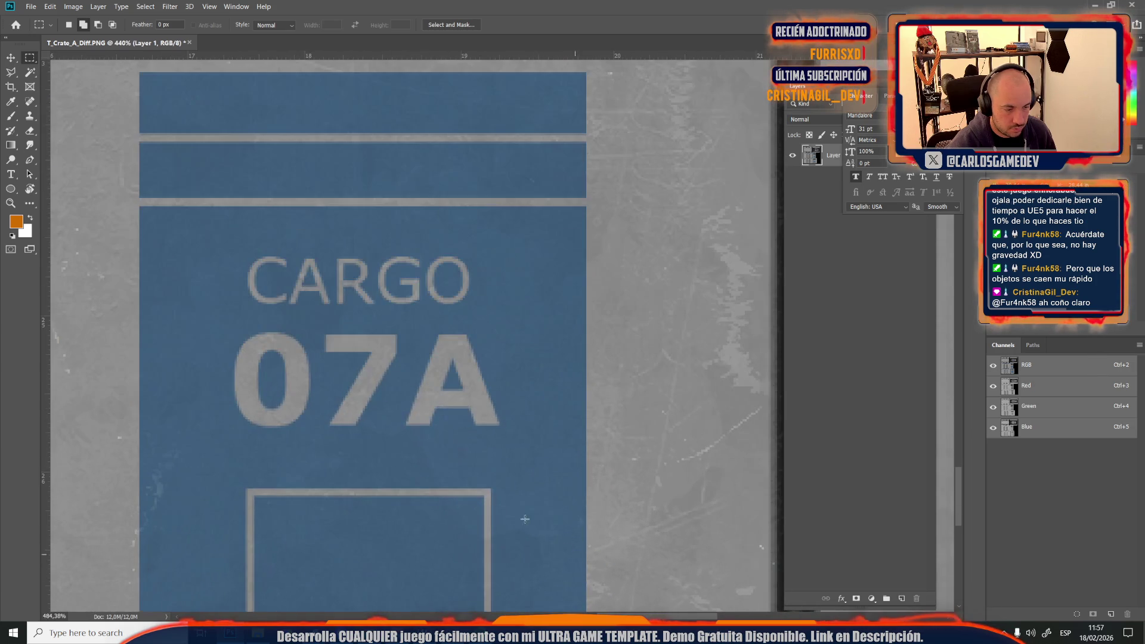
{"action": "key", "text": "t"}
{"action": "left_click", "coordinate": [329, 323]}
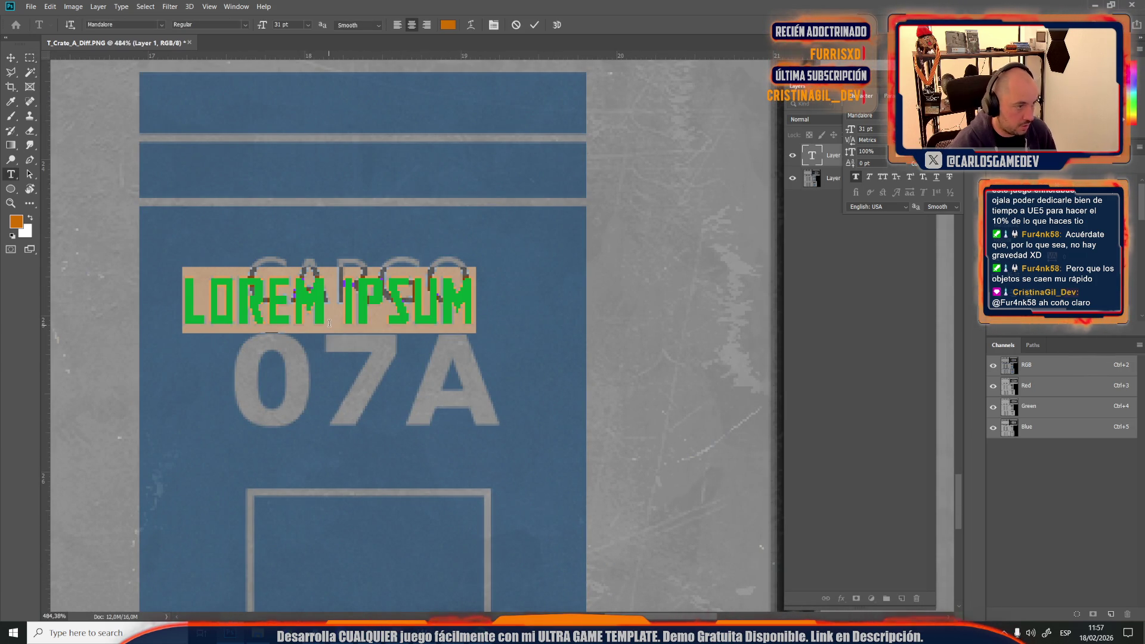
{"action": "type", "text": "ar"}
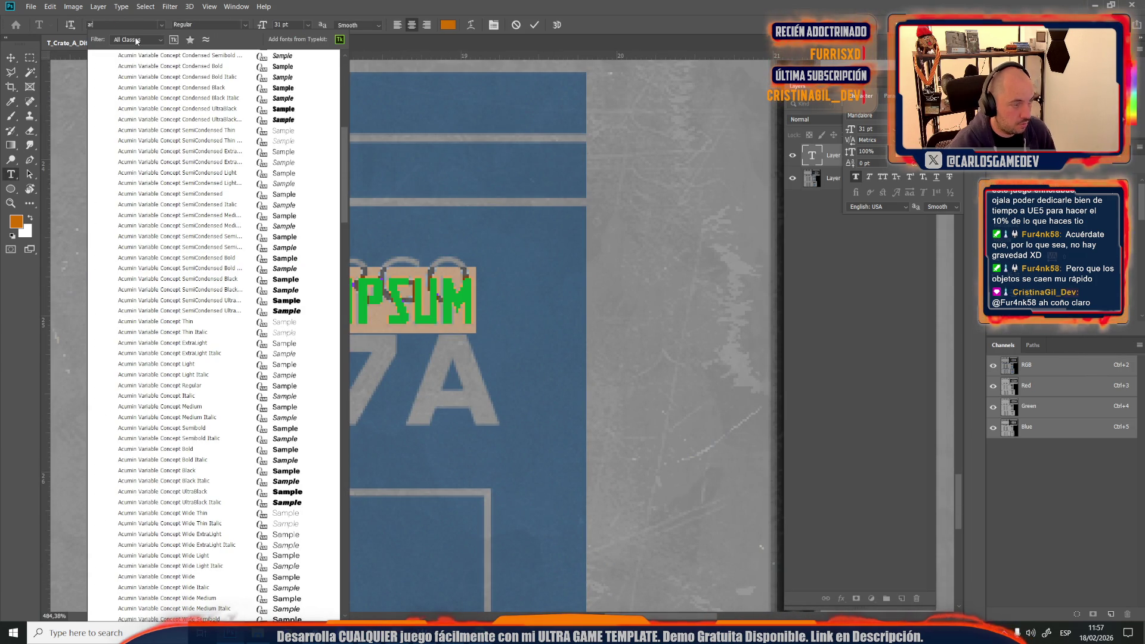
{"action": "type", "text": "ial"}
{"action": "key", "text": "Return"}
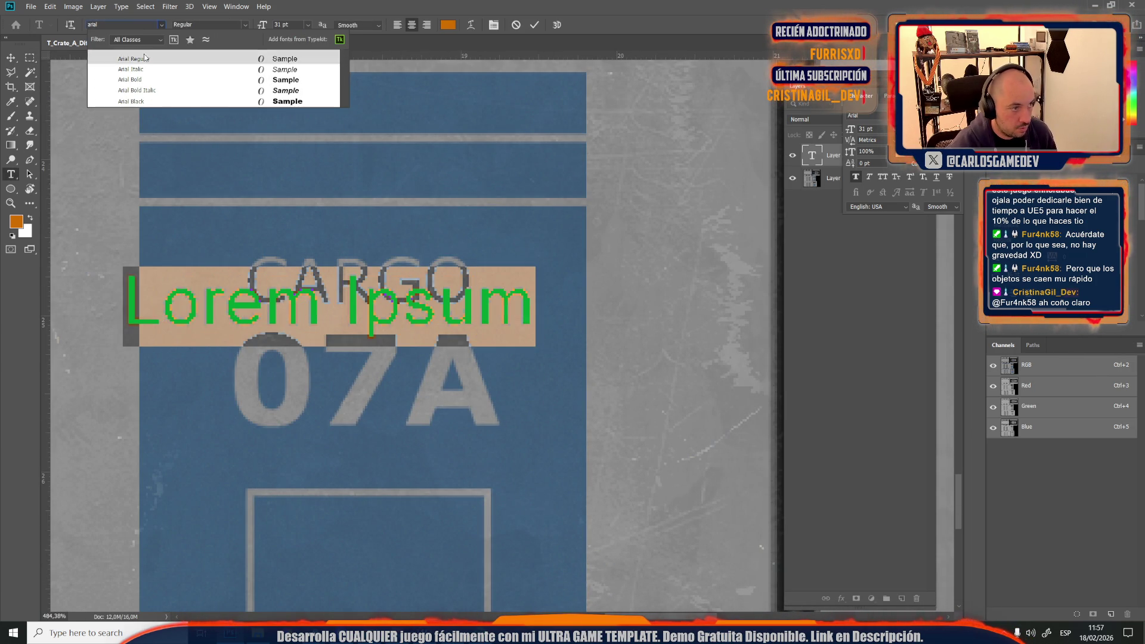
{"action": "type", "text": "SLIME"}
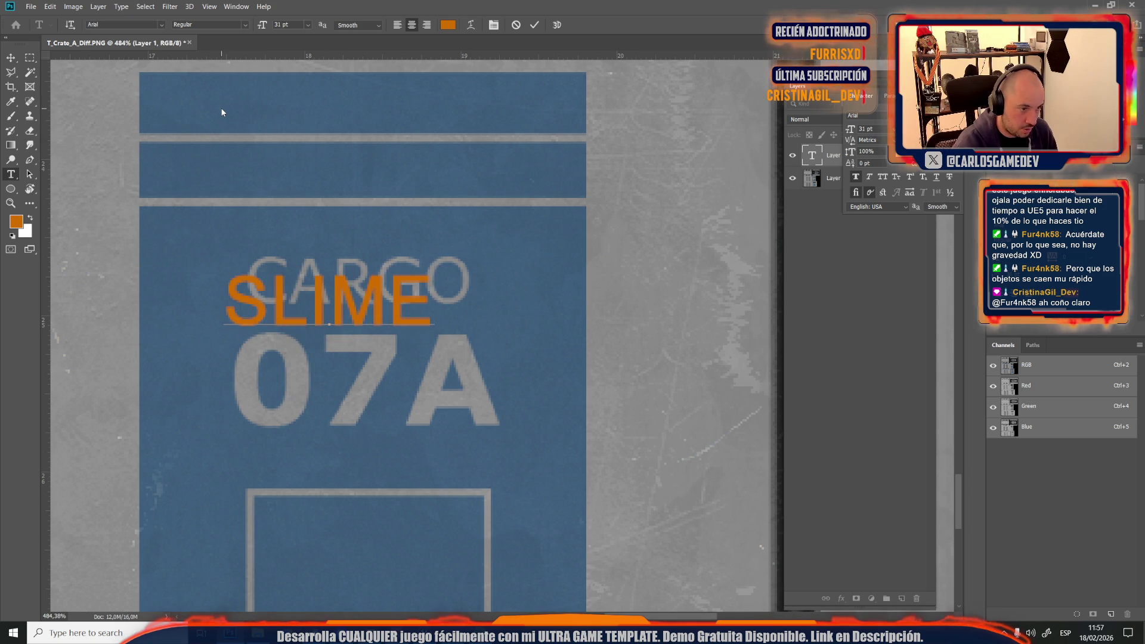
Step: Colour SLIME with the grey sampled from the existing CARGO lettering
{"action": "key", "text": "ctrl+a"}
{"action": "left_click", "coordinate": [448, 24]}
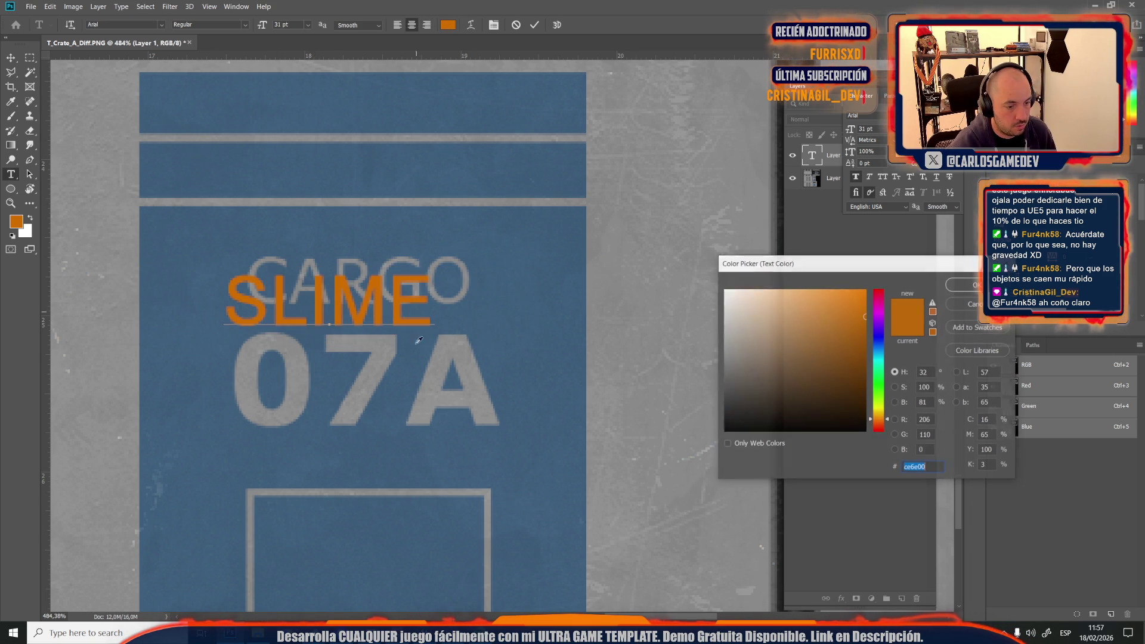
{"action": "left_click", "coordinate": [433, 385]}
{"action": "left_click", "coordinate": [964, 284]}
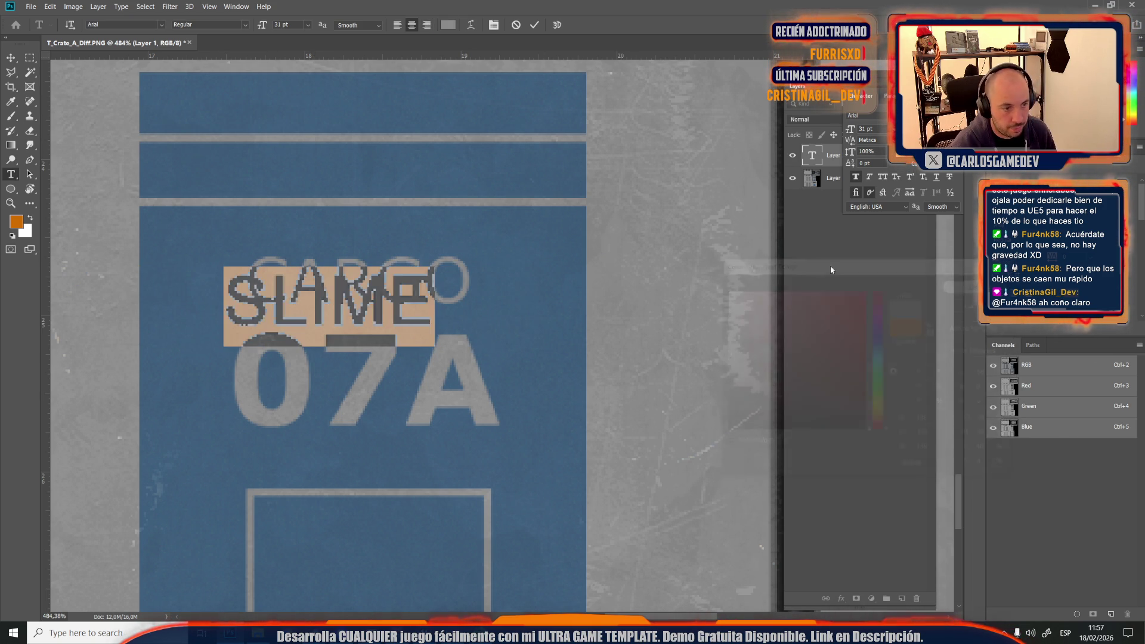
{"action": "left_click", "coordinate": [11, 57]}
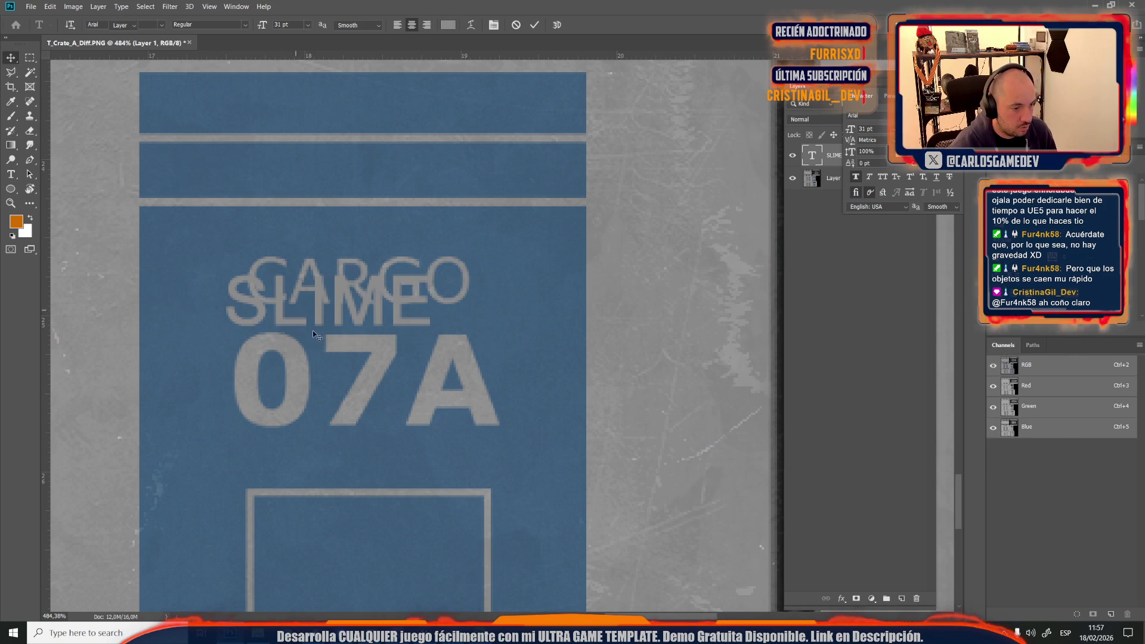
Step: Move the SLIME text down into the empty box beneath CARGO 07A
{"action": "scroll", "coordinate": [335, 381], "scroll_direction": "down", "scroll_amount": 2}
{"action": "key", "text": "ctrl+t"}
{"action": "mouse_move", "coordinate": [373, 375]}
{"action": "left_mouse_down"}
{"action": "mouse_move", "coordinate": [382, 554]}
{"action": "mouse_move", "coordinate": [383, 502]}
{"action": "left_mouse_up"}
{"action": "key", "text": "Return"}
Step: Duplicate the SLIME text above itself and retype the copy as DEAD
{"action": "key", "text": "t"}
{"action": "left_click_drag", "start_coordinate": [284, 489], "coordinate": [435, 486]}
{"action": "type", "text": "DEAD"}
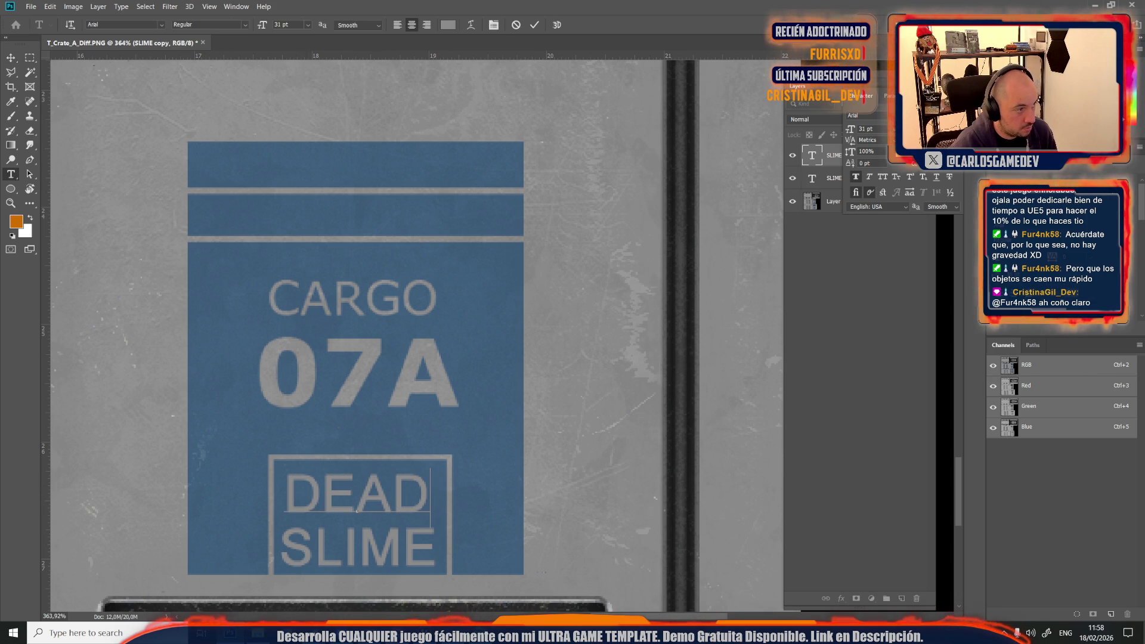
{"action": "left_click", "coordinate": [12, 58]}
Step: Add an S so the lower line reads SLIMES
{"action": "scroll", "coordinate": [295, 445], "scroll_direction": "down", "scroll_amount": 2}
{"action": "scroll", "coordinate": [294, 448], "scroll_direction": "up", "scroll_amount": 6}
{"action": "scroll", "coordinate": [307, 451], "scroll_direction": "down", "scroll_amount": 10}
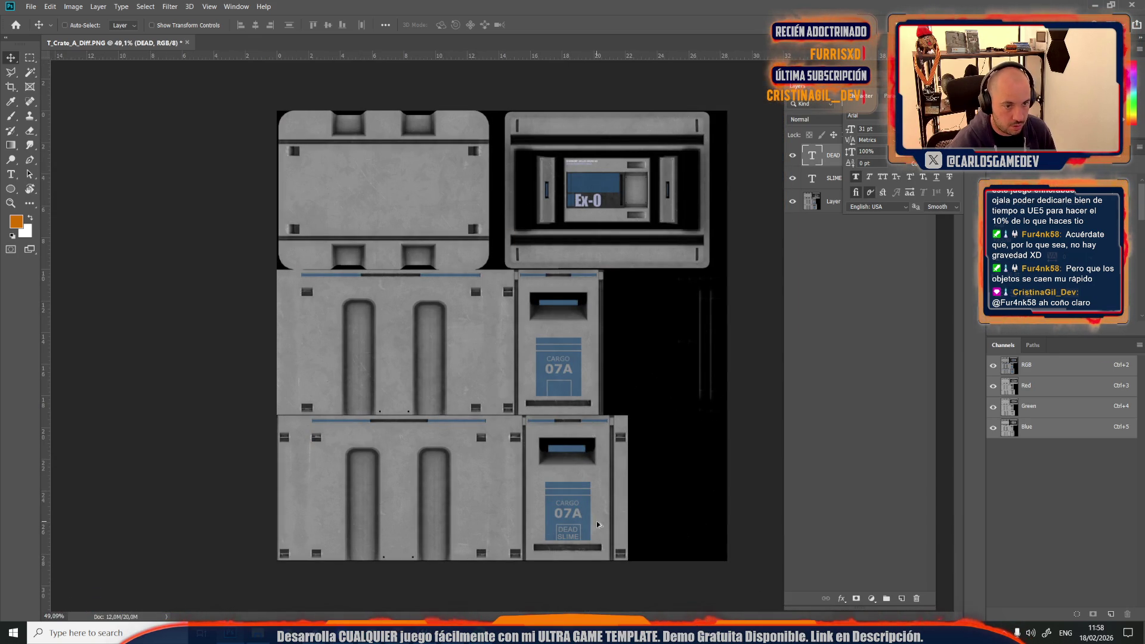
{"action": "scroll", "coordinate": [596, 525], "scroll_direction": "up", "scroll_amount": 8}
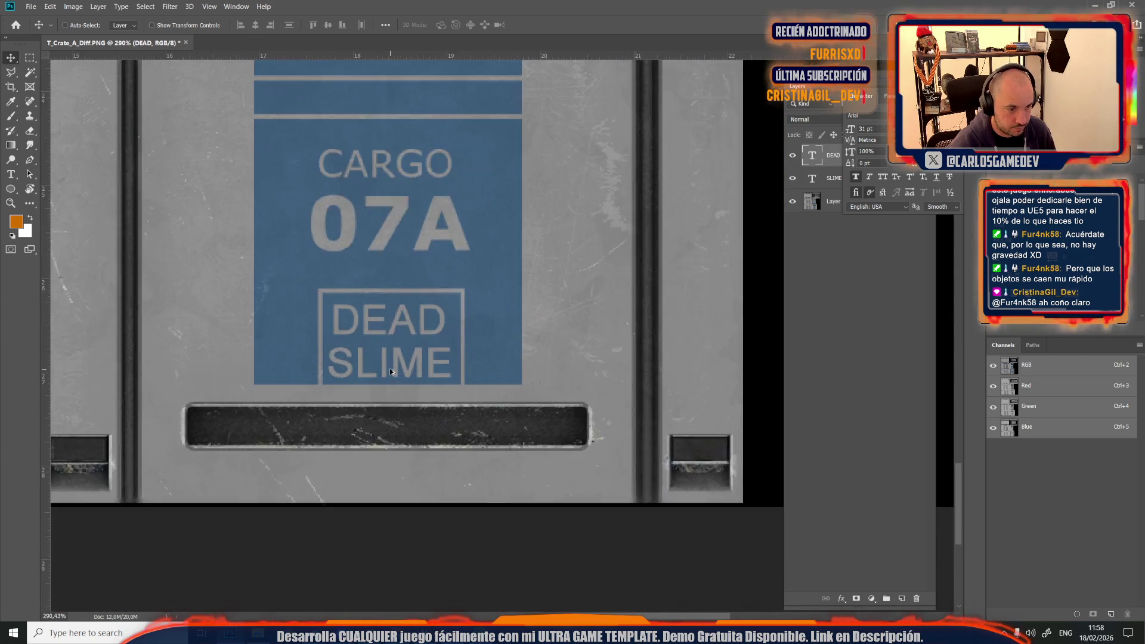
{"action": "scroll", "coordinate": [391, 371], "scroll_direction": "up", "scroll_amount": 3}
{"action": "scroll", "coordinate": [429, 376], "scroll_direction": "down", "scroll_amount": 2}
{"action": "scroll", "coordinate": [476, 384], "scroll_direction": "up", "scroll_amount": 3}
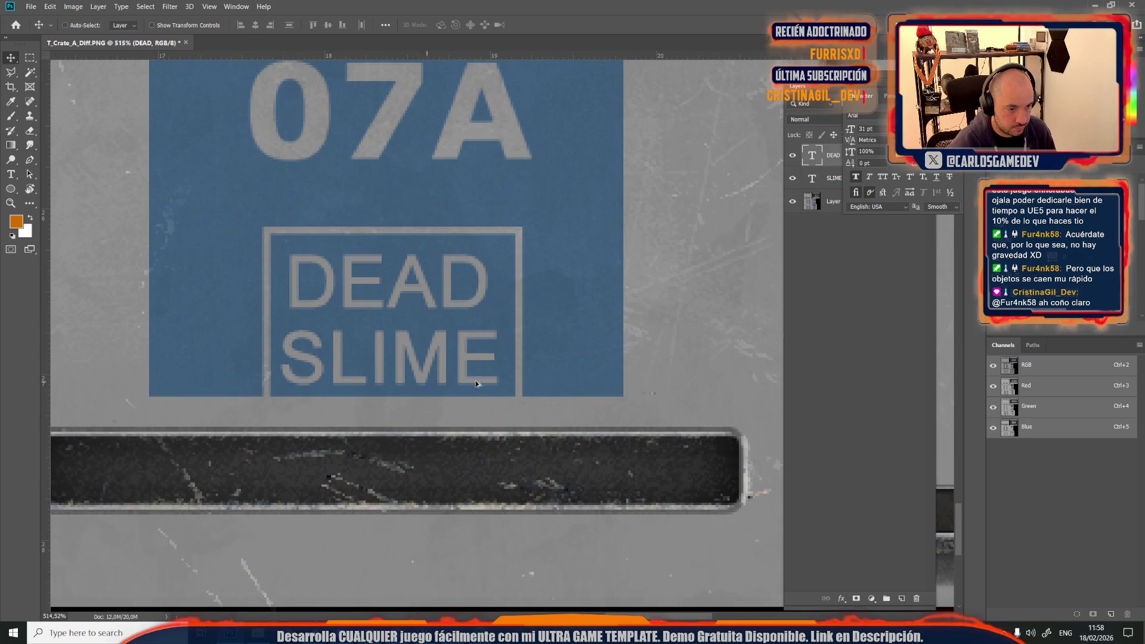
{"action": "key", "text": "t"}
{"action": "left_click", "coordinate": [487, 352]}
{"action": "type", "text": "S"}
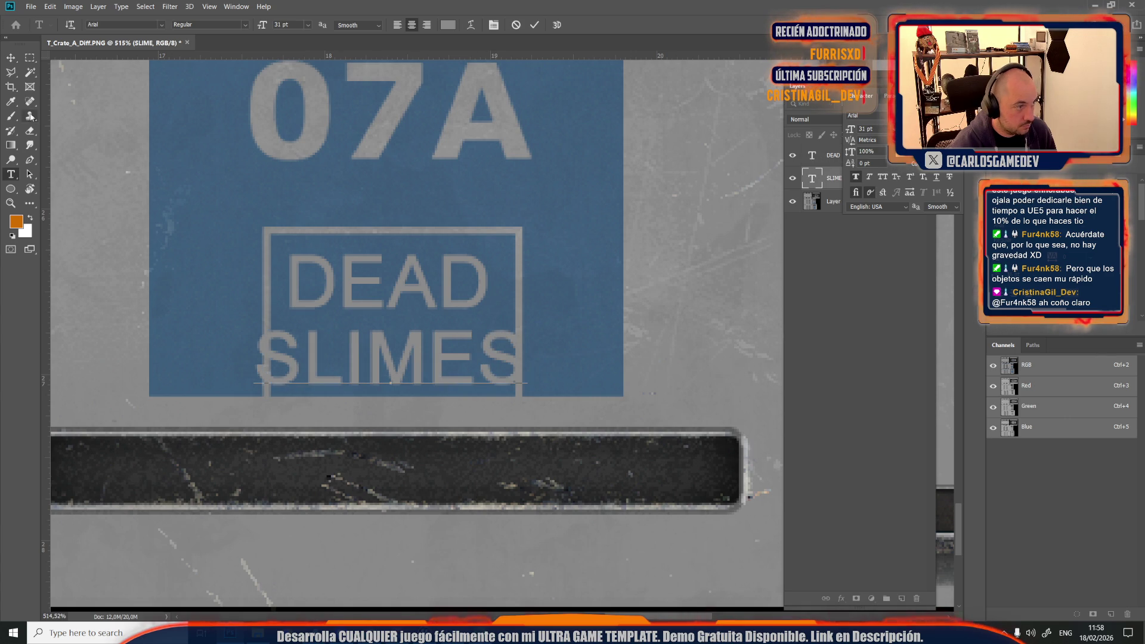
{"action": "left_click", "coordinate": [11, 59]}
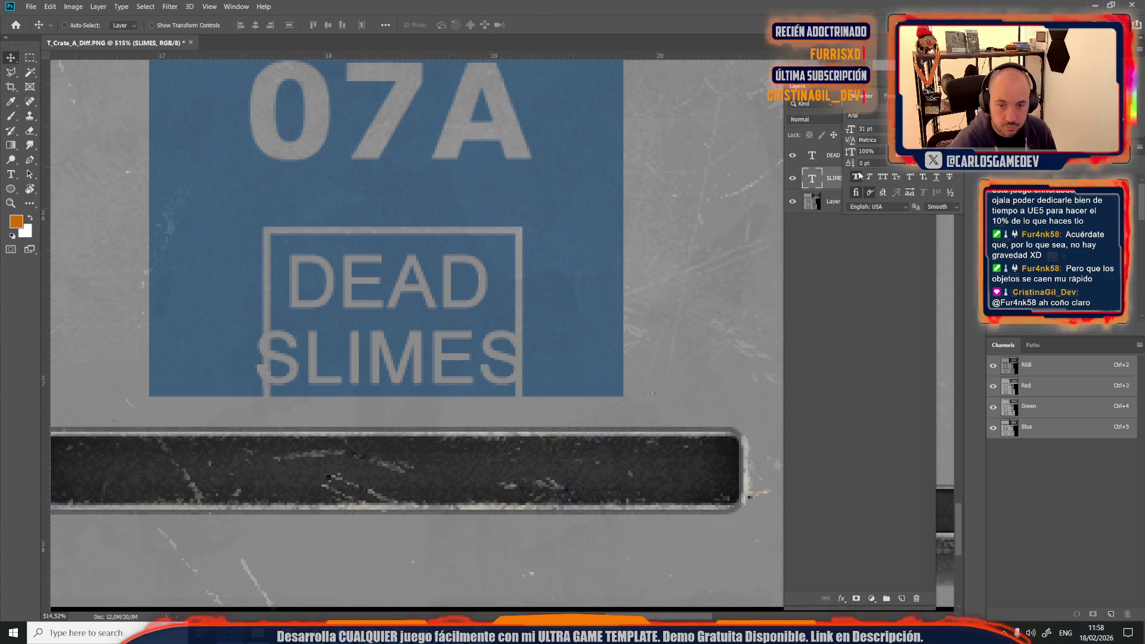
Step: Scale the DEAD and SLIMES layers together down to about 84% to fit the box
{"action": "left_click", "coordinate": [829, 158], "text": "shift"}
{"action": "key", "text": "ctrl+t"}
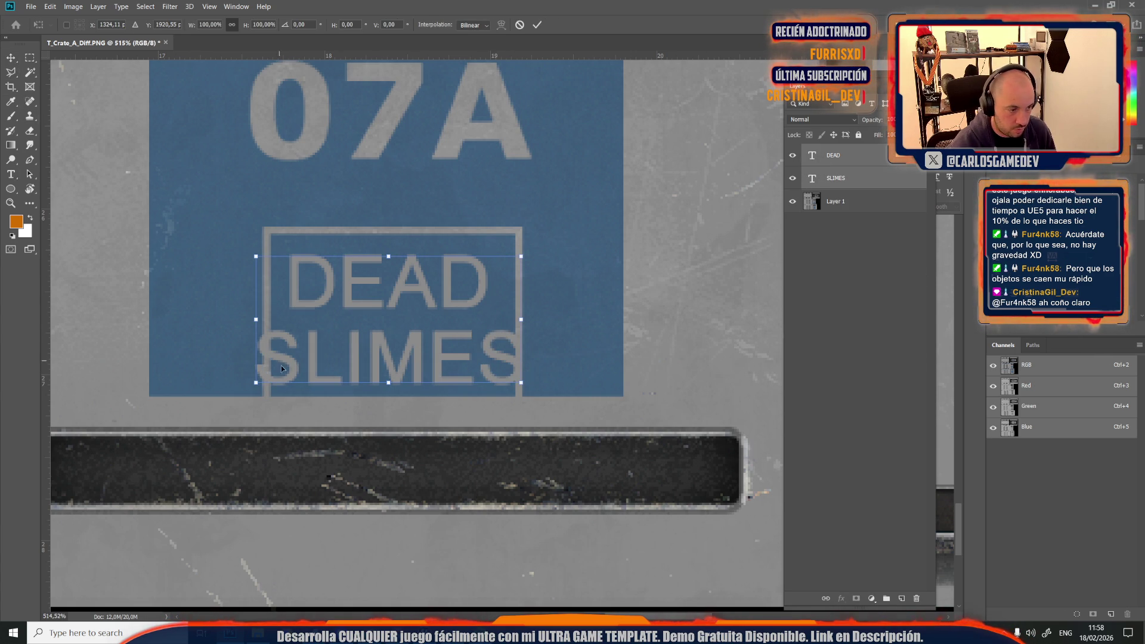
{"action": "mouse_move", "coordinate": [257, 381]}
{"action": "left_mouse_down"}
{"action": "mouse_move", "coordinate": [294, 375]}
{"action": "mouse_move", "coordinate": [283, 370]}
{"action": "left_mouse_up"}
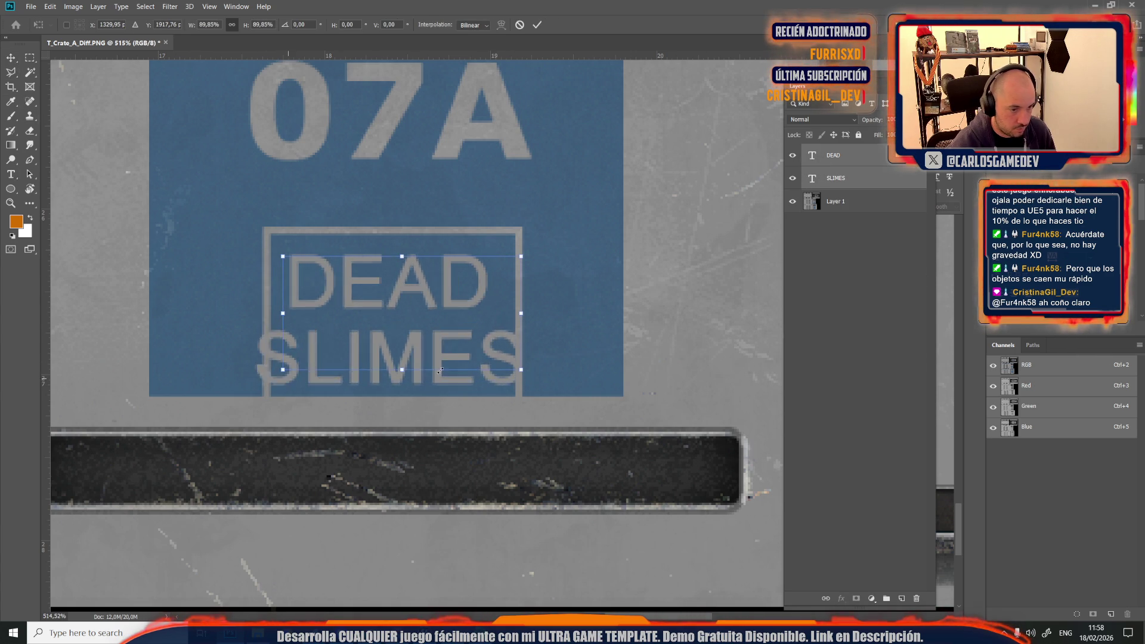
{"action": "left_click_drag", "start_coordinate": [525, 373], "coordinate": [506, 362]}
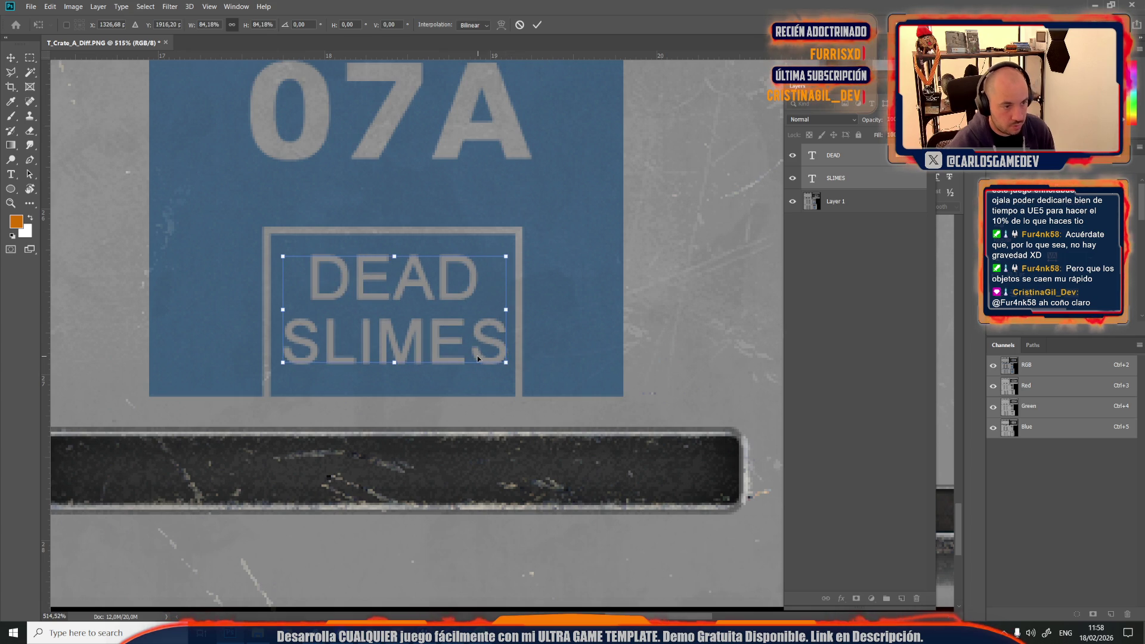
{"action": "key", "text": "Return"}
Step: Copy the DEAD SLIMES pair onto the upper crate's CARGO label and nudge it right
{"action": "scroll", "coordinate": [454, 323], "scroll_direction": "down", "scroll_amount": 4}
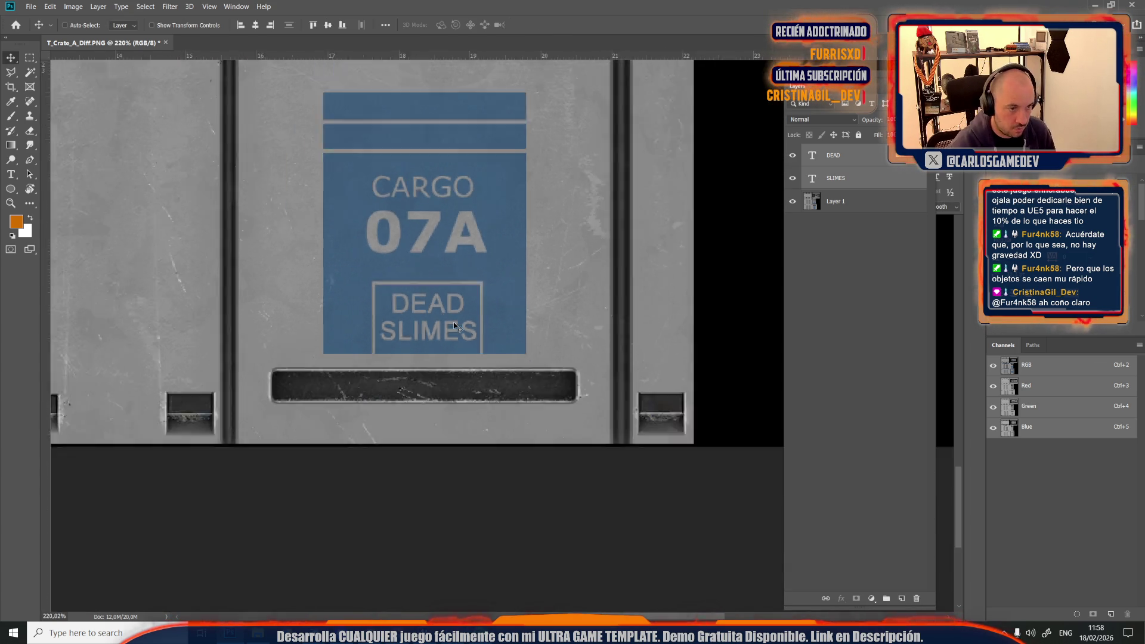
{"action": "scroll", "coordinate": [442, 298], "scroll_direction": "up", "scroll_amount": 3}
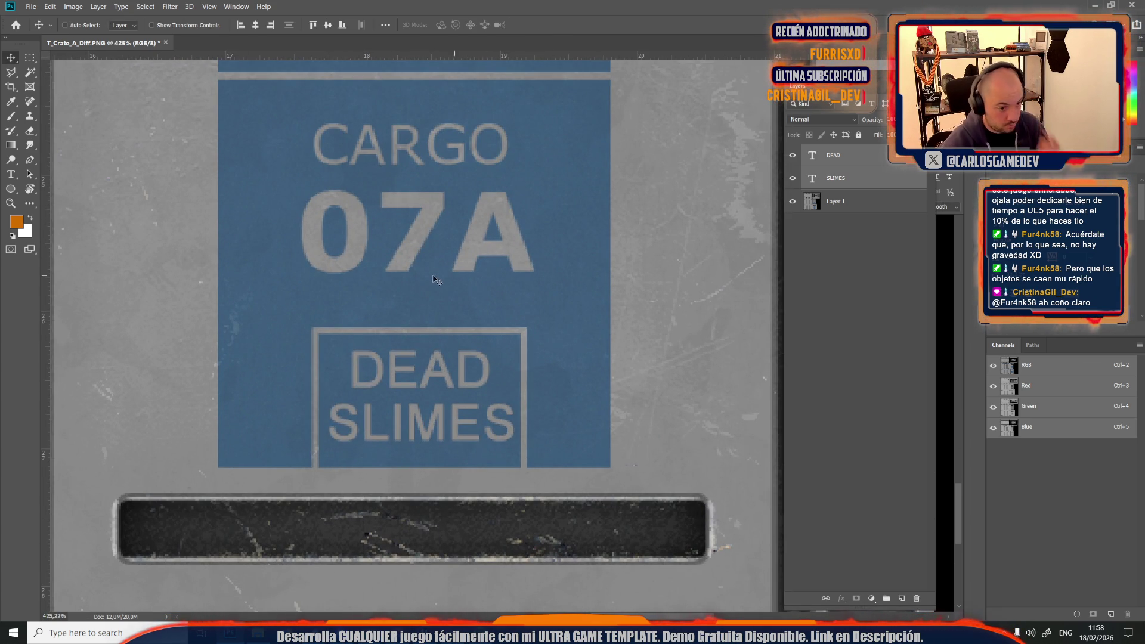
{"action": "scroll", "coordinate": [426, 309], "scroll_direction": "down", "scroll_amount": 4}
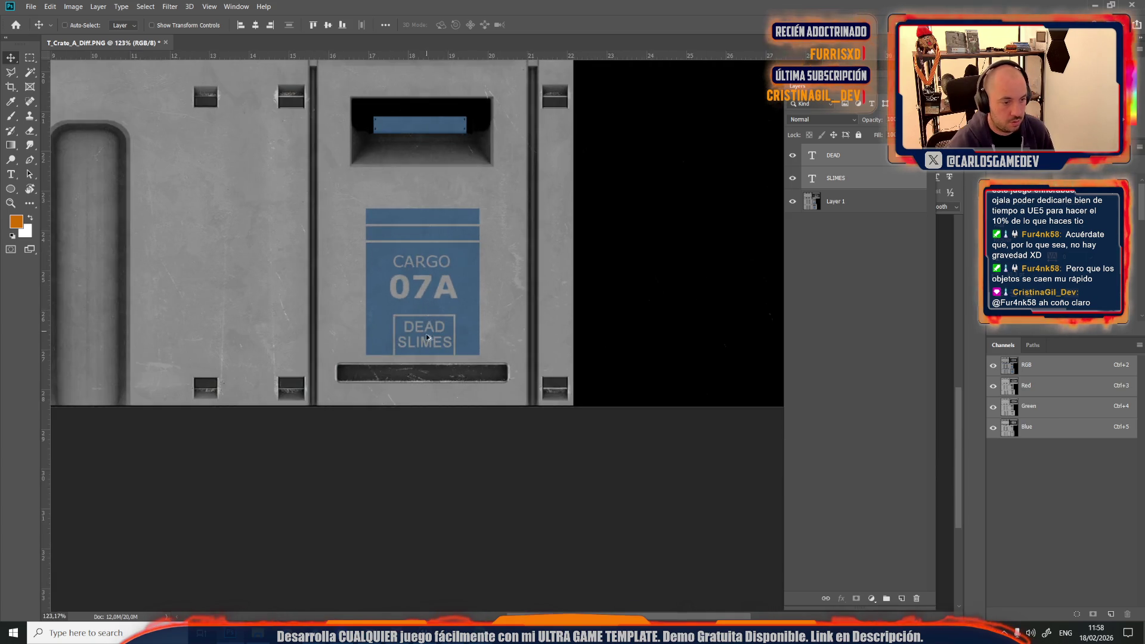
{"action": "scroll", "coordinate": [426, 330], "scroll_direction": "up", "scroll_amount": 1}
{"action": "left_click_drag", "start_coordinate": [413, 211], "coordinate": [420, 393]}
{"action": "scroll", "coordinate": [420, 395], "scroll_direction": "down", "scroll_amount": 3}
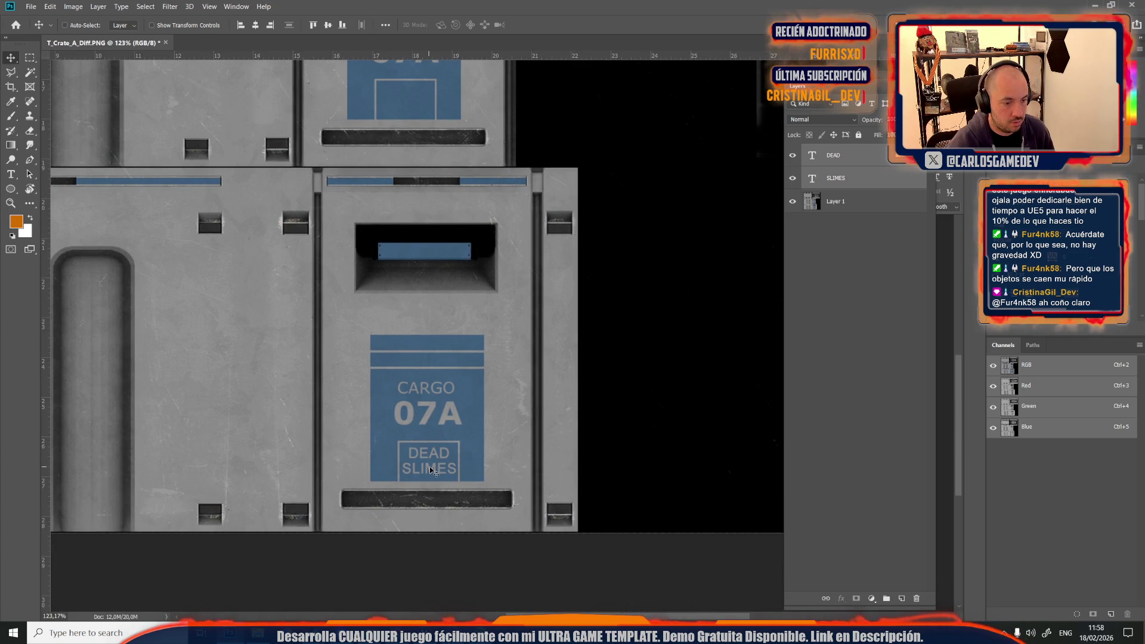
{"action": "mouse_move", "coordinate": [431, 468]}
{"action": "left_mouse_down"}
{"action": "mouse_move", "coordinate": [424, 149]}
{"action": "mouse_move", "coordinate": [410, 105]}
{"action": "mouse_move", "coordinate": [397, 106]}
{"action": "mouse_move", "coordinate": [421, 108]}
{"action": "left_mouse_up"}
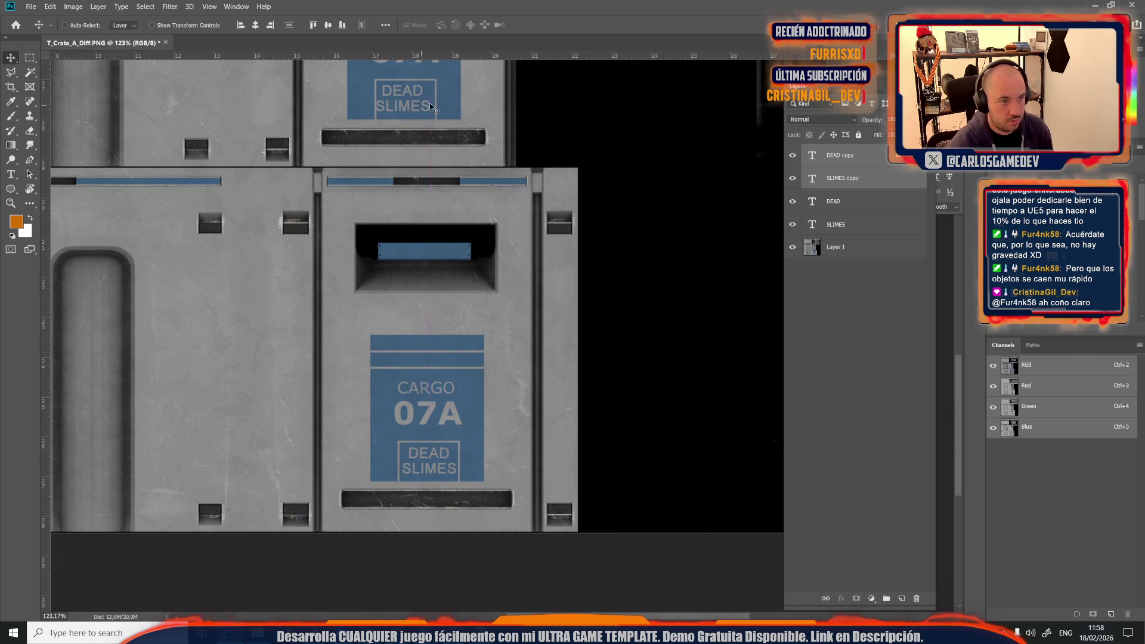
{"action": "key", "text": "Right"}
{"action": "key", "text": "Right"}
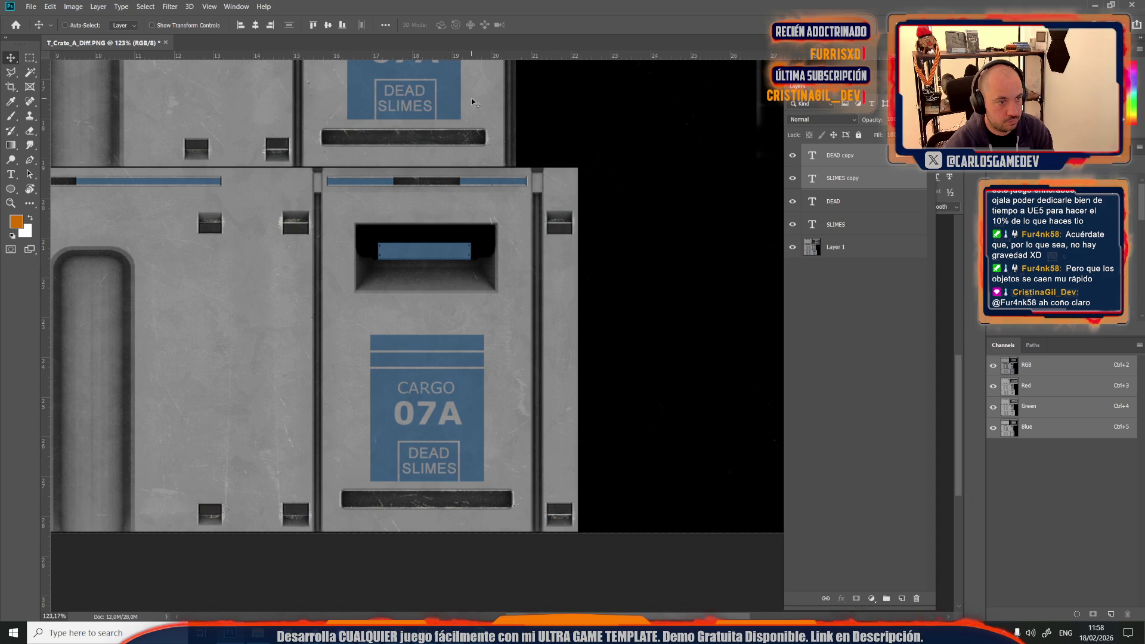
{"action": "scroll", "coordinate": [460, 237], "scroll_direction": "down", "scroll_amount": 5}
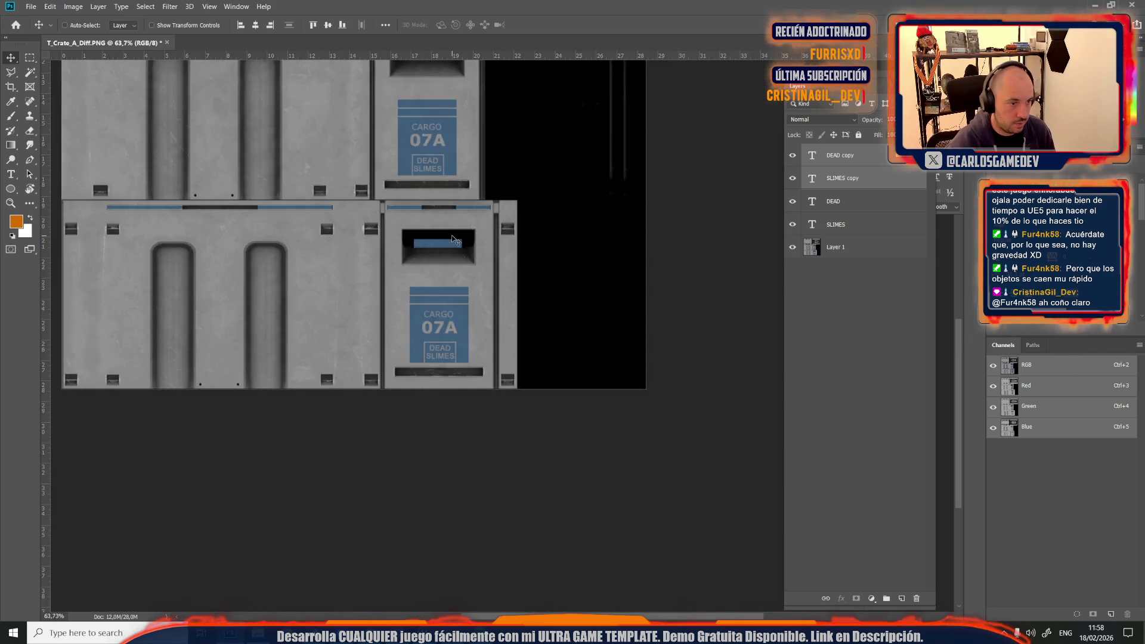
{"action": "scroll", "coordinate": [621, 414], "scroll_direction": "up", "scroll_amount": 10}
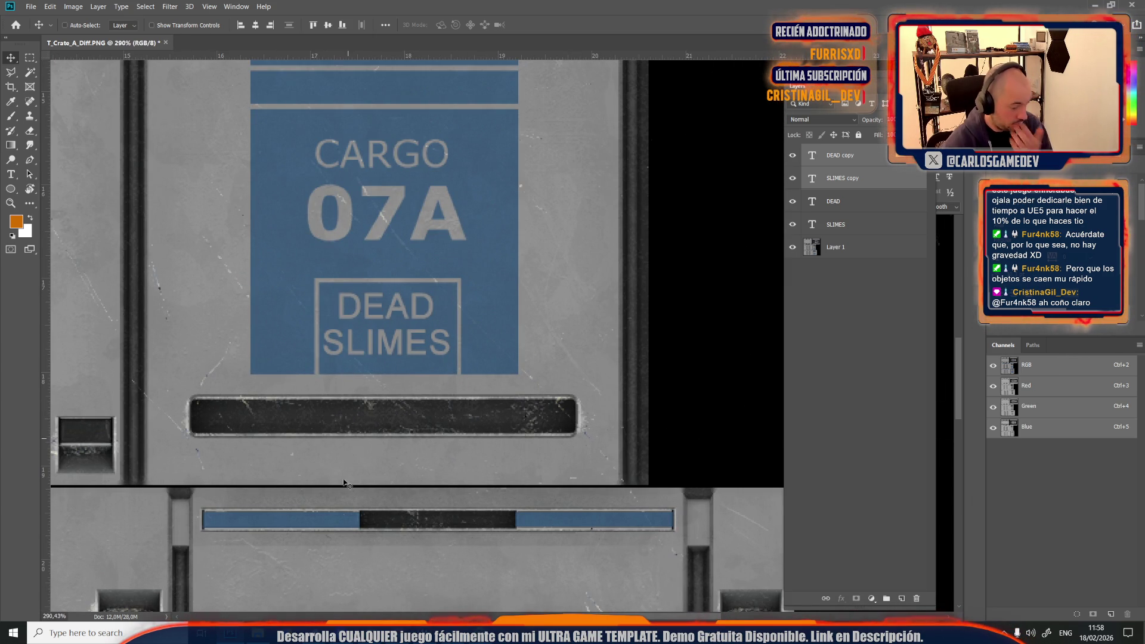
Step: Bring up the project's File Explorer window and maximise it
{"action": "left_click", "coordinate": [230, 634]}
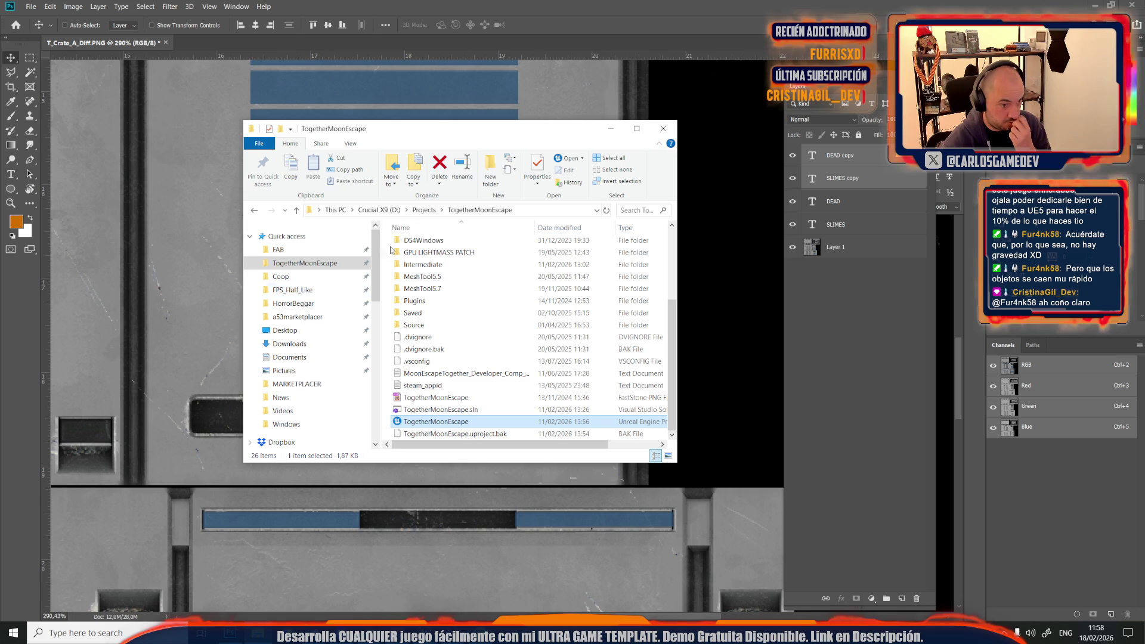
{"action": "left_click_drag", "start_coordinate": [499, 138], "coordinate": [652, 424]}
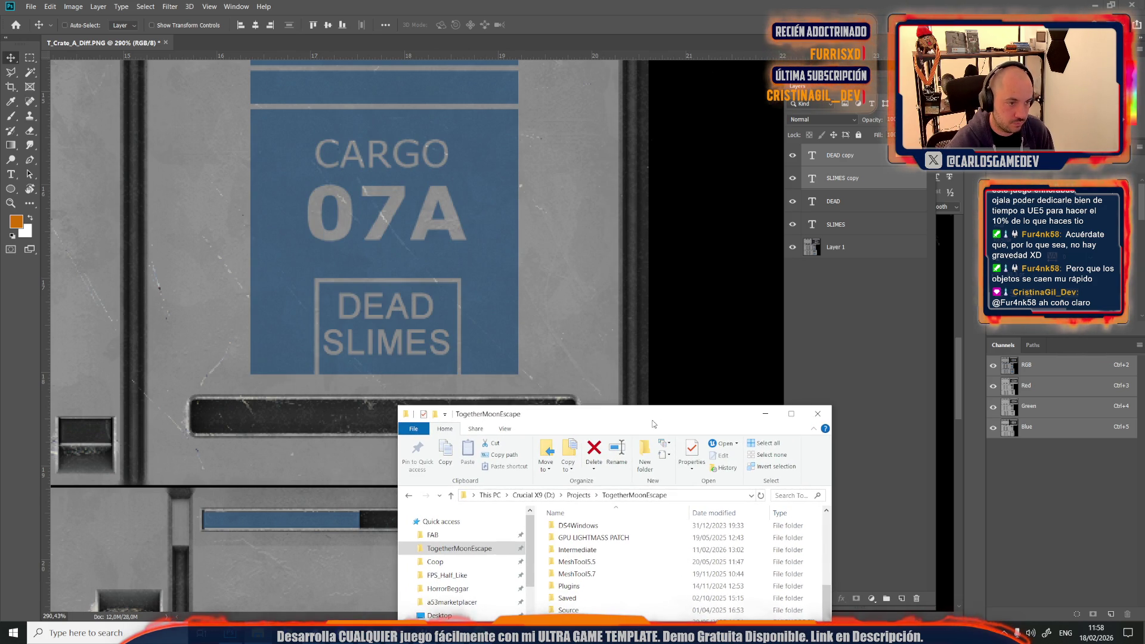
{"action": "left_click", "coordinate": [27, 104]}
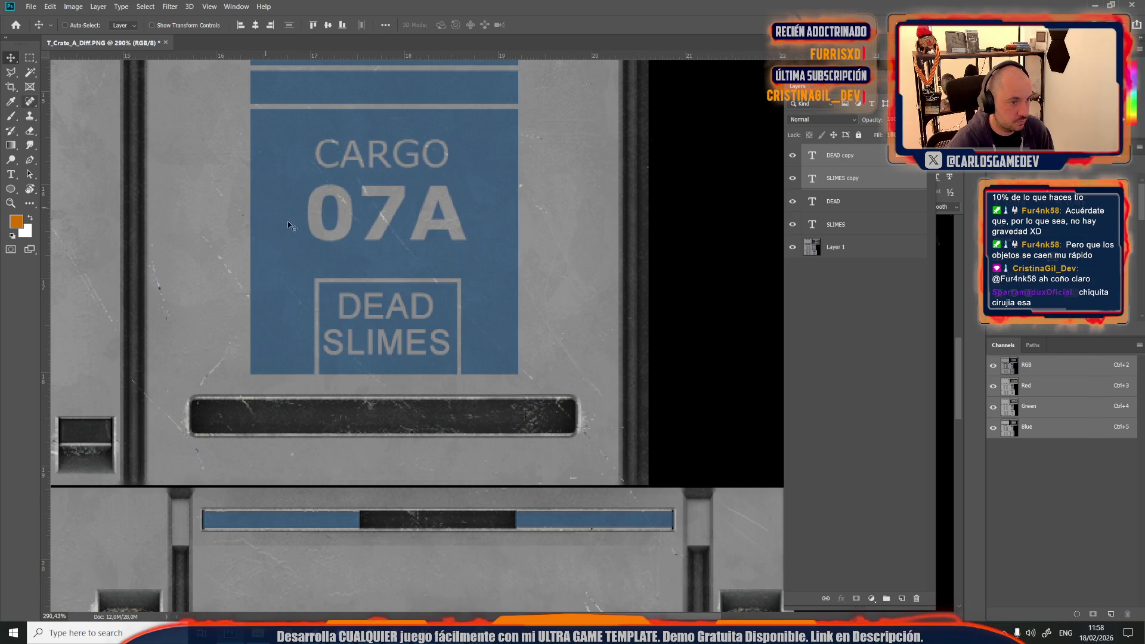
{"action": "left_click", "coordinate": [288, 631]}
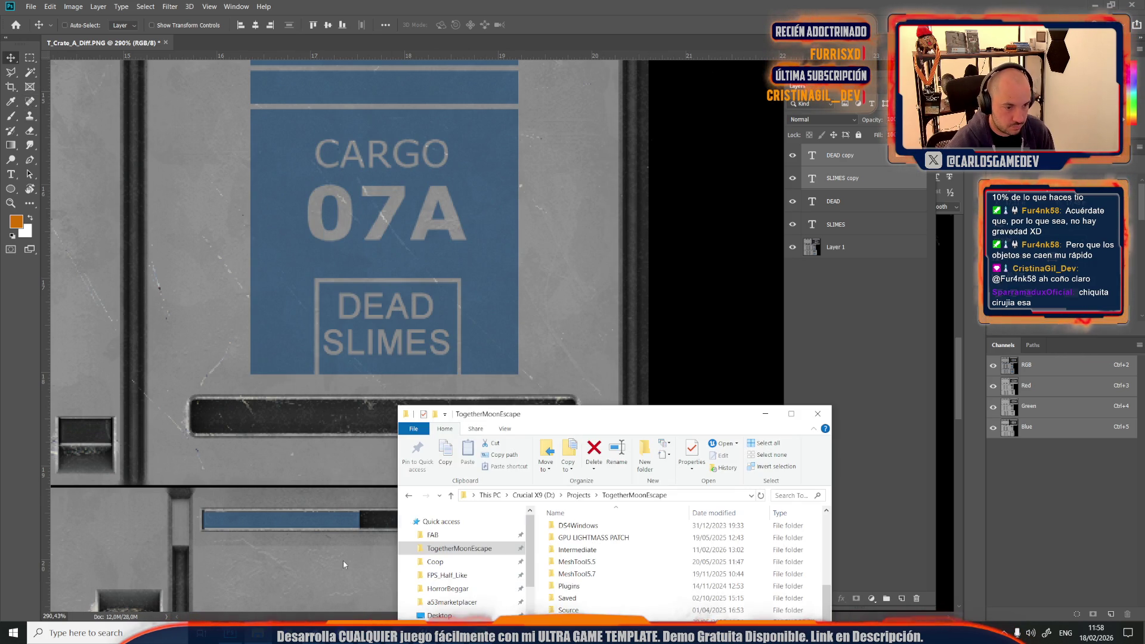
{"action": "double_click", "coordinate": [594, 425]}
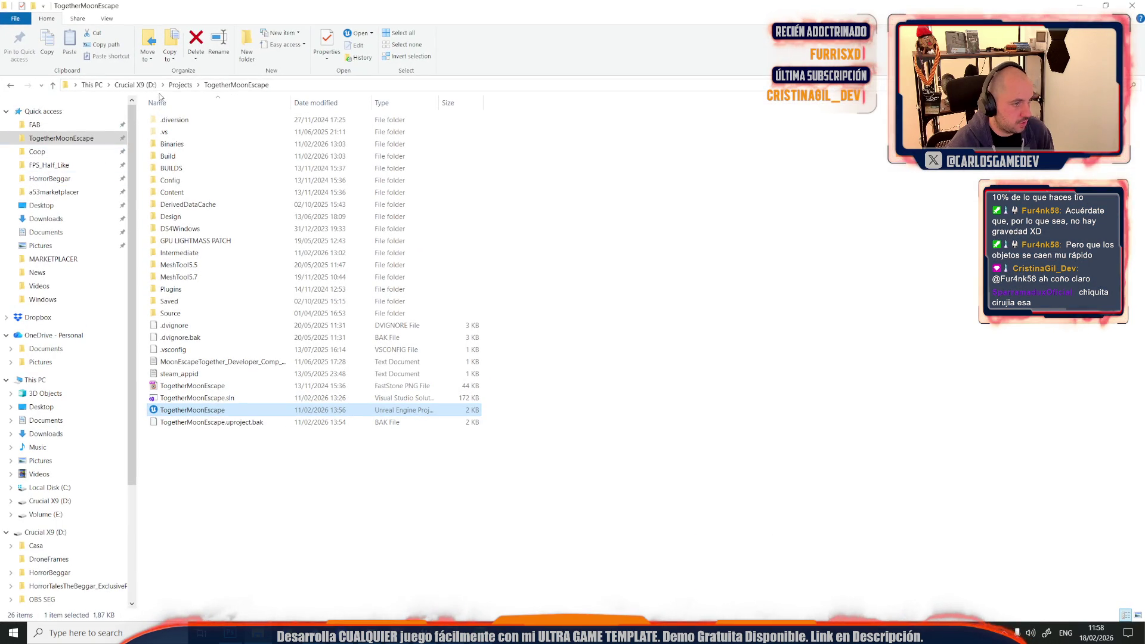
Step: Open Design > KeyArt and drag the MoontellaLogo image onto the crate texture
{"action": "double_click", "coordinate": [176, 217]}
{"action": "double_click", "coordinate": [170, 120]}
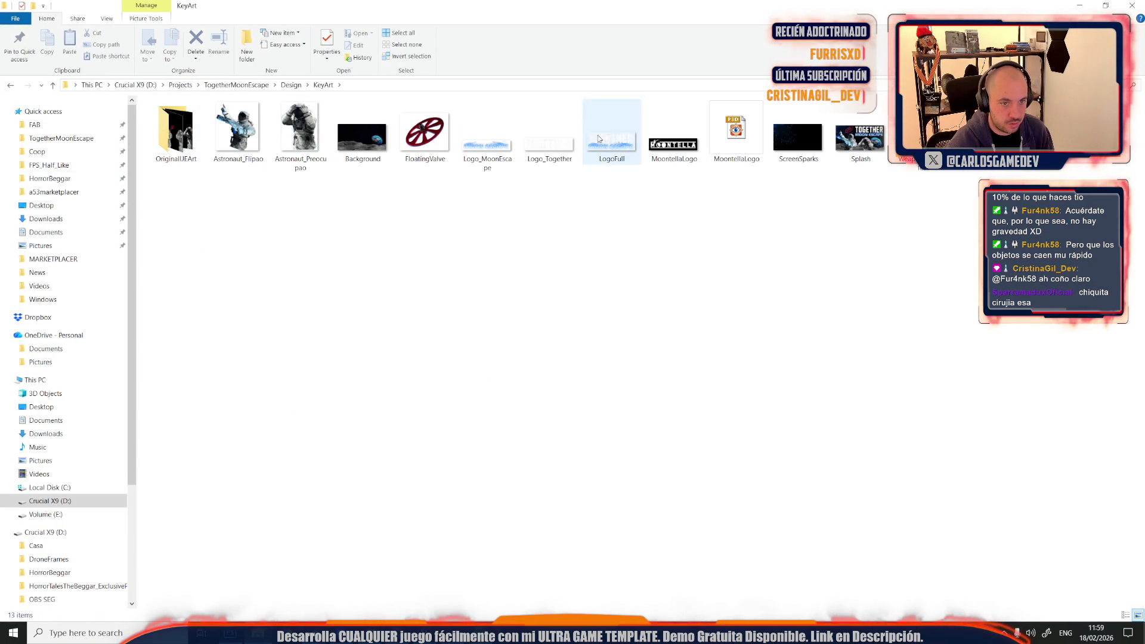
{"action": "left_click", "coordinate": [666, 153]}
{"action": "mouse_move", "coordinate": [666, 153]}
{"action": "left_mouse_down"}
{"action": "mouse_move", "coordinate": [258, 623]}
{"action": "mouse_move", "coordinate": [432, 232]}
{"action": "left_mouse_up"}
Step: Shrink the placed Moontella logo to about 11% and commit it
{"action": "scroll", "coordinate": [370, 361], "scroll_direction": "down", "scroll_amount": 5}
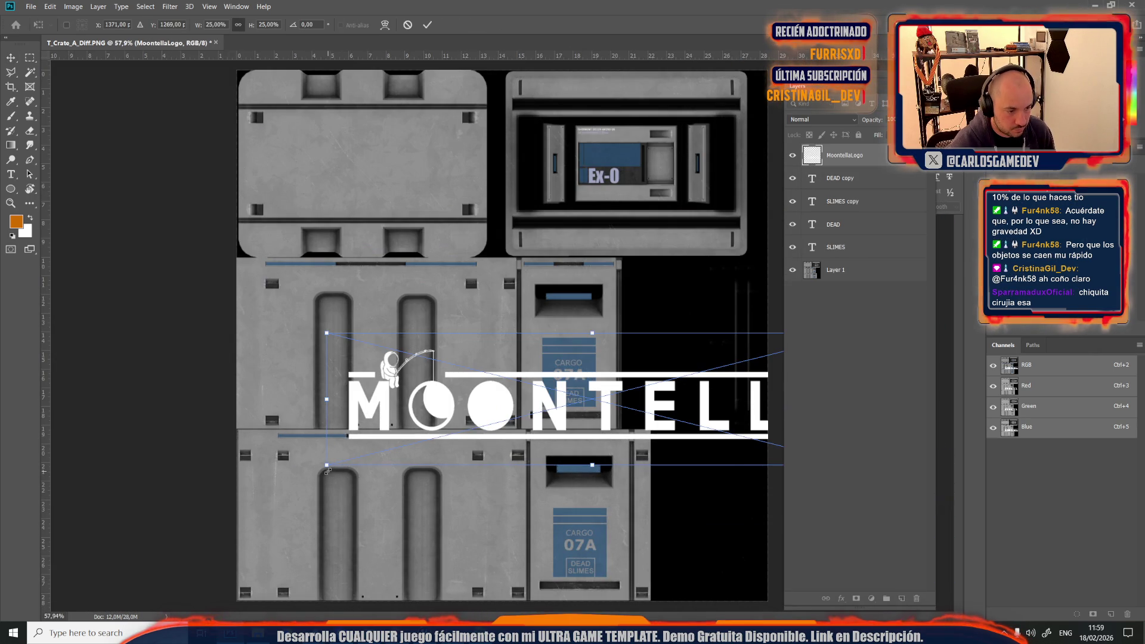
{"action": "left_click_drag", "start_coordinate": [328, 471], "coordinate": [617, 399]}
{"action": "scroll", "coordinate": [658, 371], "scroll_direction": "down", "scroll_amount": 3}
{"action": "scroll", "coordinate": [502, 334], "scroll_direction": "up", "scroll_amount": 3}
{"action": "key", "text": "Return"}
Step: Move the logo onto the blue CARGO label and scale it down to about 2% width
{"action": "key", "text": "ctrl+t"}
{"action": "left_click_drag", "start_coordinate": [706, 375], "coordinate": [521, 376]}
{"action": "left_click_drag", "start_coordinate": [659, 370], "coordinate": [501, 382]}
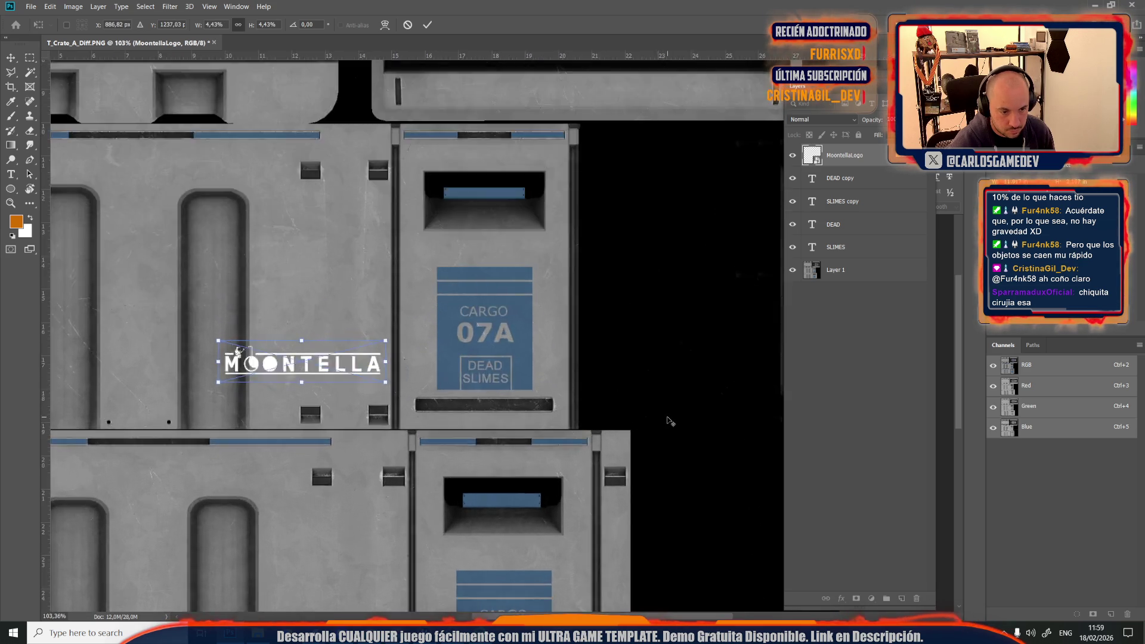
{"action": "scroll", "coordinate": [664, 422], "scroll_direction": "up", "scroll_amount": 5}
{"action": "left_click_drag", "start_coordinate": [107, 325], "coordinate": [481, 272]}
{"action": "left_click_drag", "start_coordinate": [566, 236], "coordinate": [431, 235]}
{"action": "scroll", "coordinate": [378, 289], "scroll_direction": "up", "scroll_amount": 5}
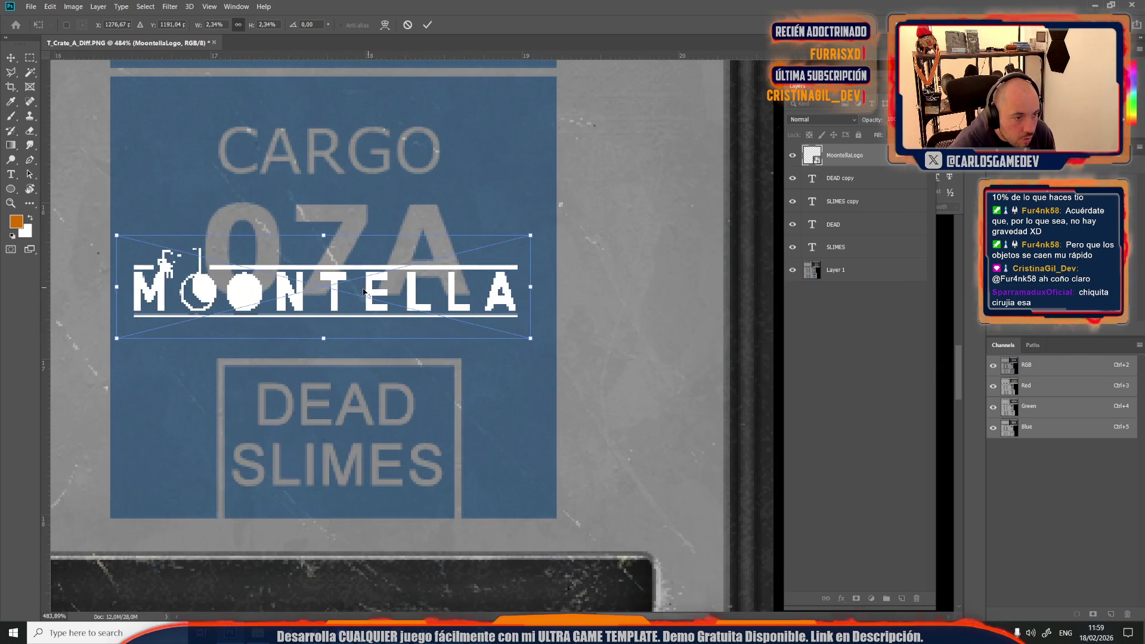
{"action": "scroll", "coordinate": [345, 287], "scroll_direction": "down", "scroll_amount": 2}
{"action": "scroll", "coordinate": [328, 328], "scroll_direction": "up", "scroll_amount": 1}
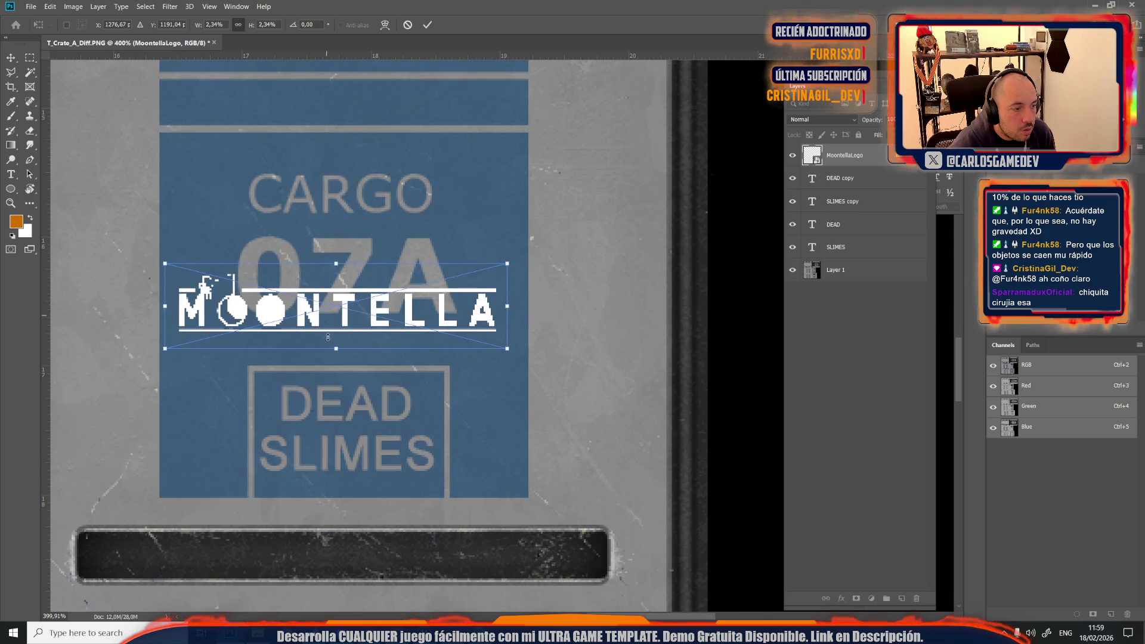
Step: Fine-tune the logo's size and position over the 07A lettering and commit
{"action": "left_click_drag", "start_coordinate": [328, 202], "coordinate": [366, 420]}
{"action": "left_click_drag", "start_coordinate": [380, 523], "coordinate": [411, 313]}
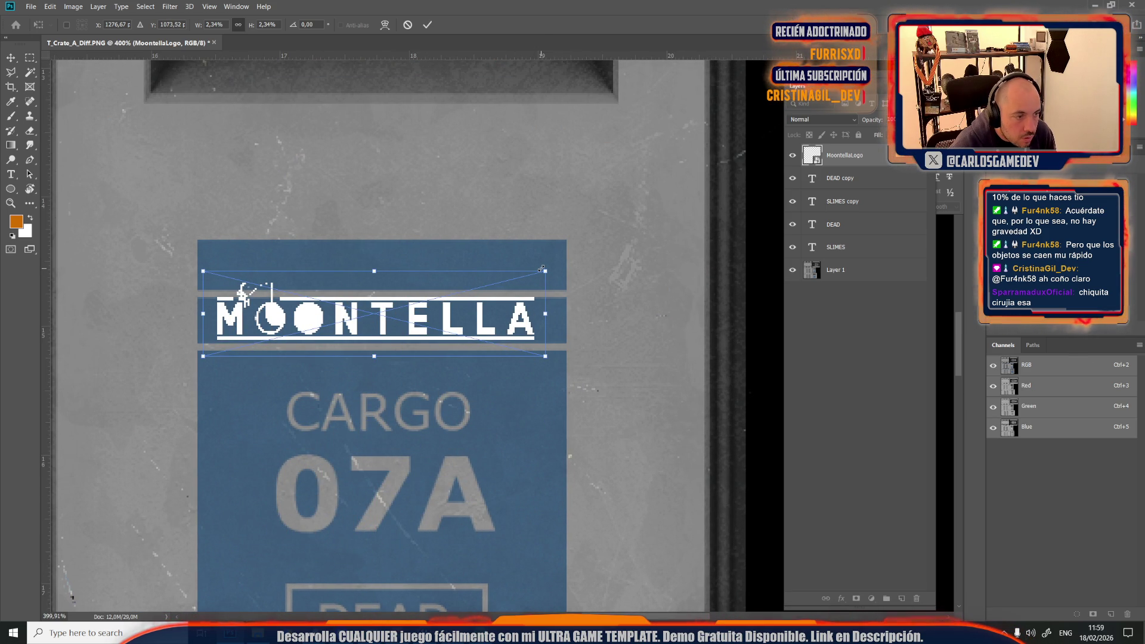
{"action": "mouse_move", "coordinate": [543, 268]}
{"action": "left_mouse_down"}
{"action": "mouse_move", "coordinate": [467, 289]}
{"action": "mouse_move", "coordinate": [509, 280]}
{"action": "left_mouse_up"}
{"action": "mouse_move", "coordinate": [453, 333]}
{"action": "left_mouse_down"}
{"action": "mouse_move", "coordinate": [471, 498]}
{"action": "mouse_move", "coordinate": [469, 486]}
{"action": "left_mouse_up"}
{"action": "left_click_drag", "start_coordinate": [527, 453], "coordinate": [557, 446]}
{"action": "left_click_drag", "start_coordinate": [222, 527], "coordinate": [208, 531]}
{"action": "key", "text": "Return"}
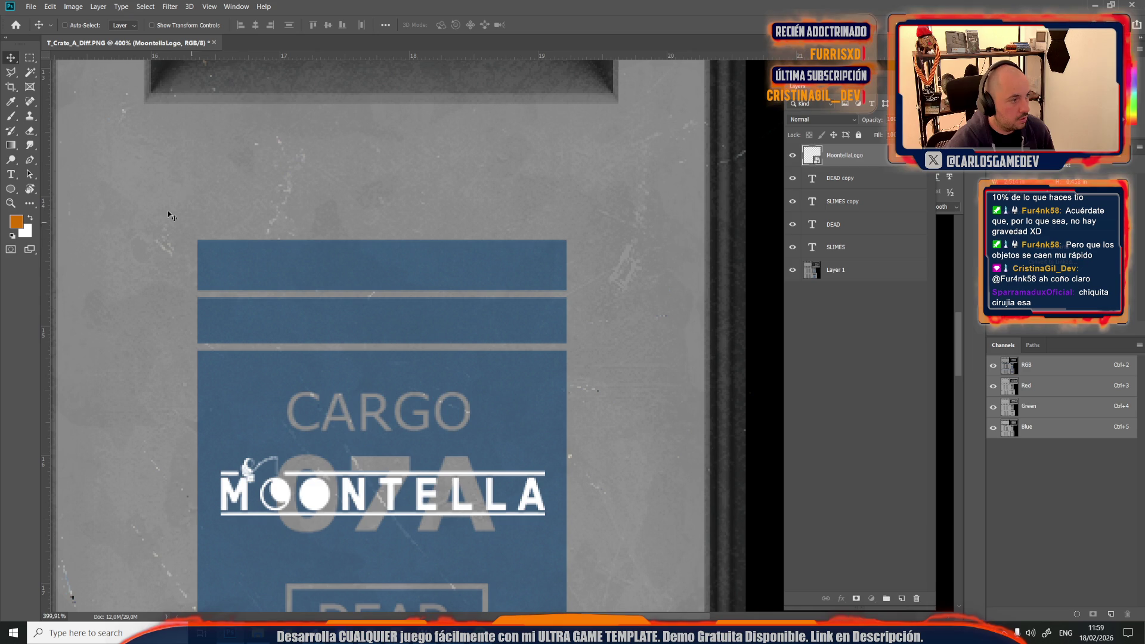
Step: Spot-heal the 07A text and the faint ghost arc off the base texture layer
{"action": "left_click", "coordinate": [185, 224], "text": "ctrl"}
{"action": "key", "text": "j"}
{"action": "right_click", "coordinate": [420, 448]}
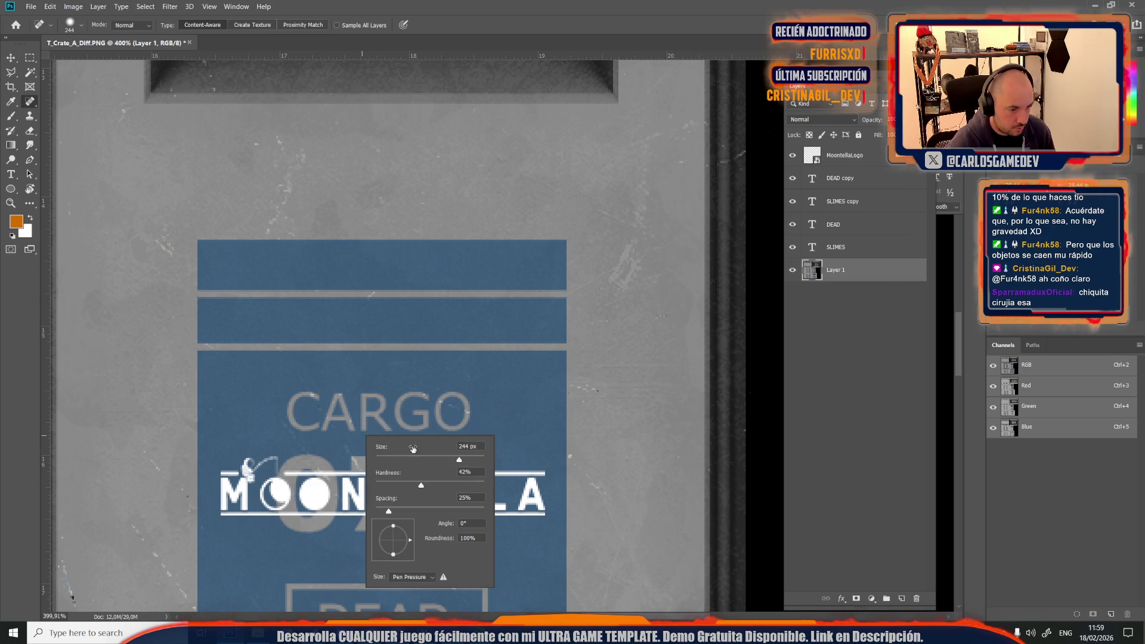
{"action": "key", "text": "Return"}
{"action": "mouse_move", "coordinate": [287, 507]}
{"action": "left_mouse_down"}
{"action": "mouse_move", "coordinate": [373, 487]}
{"action": "mouse_move", "coordinate": [358, 477]}
{"action": "mouse_move", "coordinate": [506, 503]}
{"action": "left_mouse_up"}
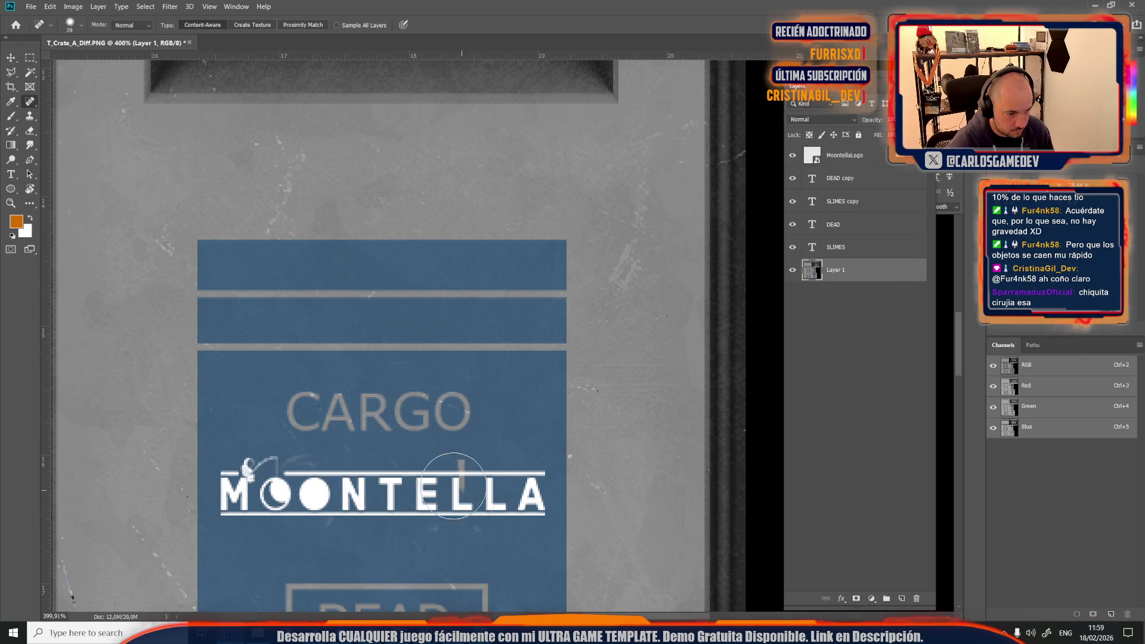
{"action": "left_click", "coordinate": [288, 483]}
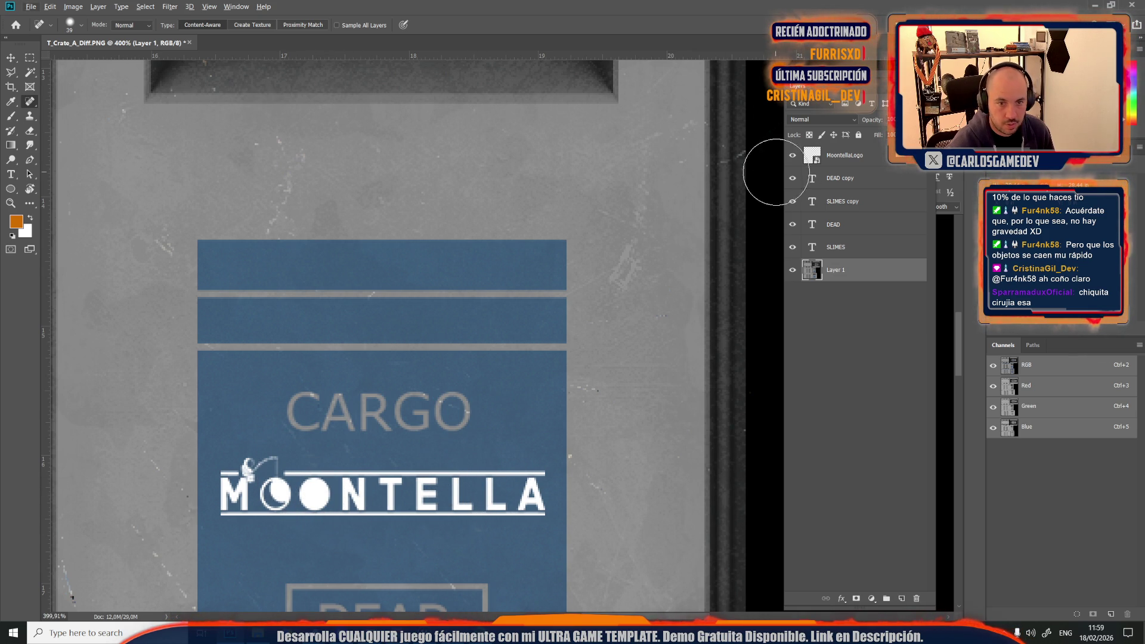
Step: Add a logo-masked Solid Color fill sampled from the CARGO grey, then delete the white MoontellaLogo layer
{"action": "left_click", "coordinate": [849, 154]}
{"action": "left_click", "coordinate": [847, 156], "text": "ctrl"}
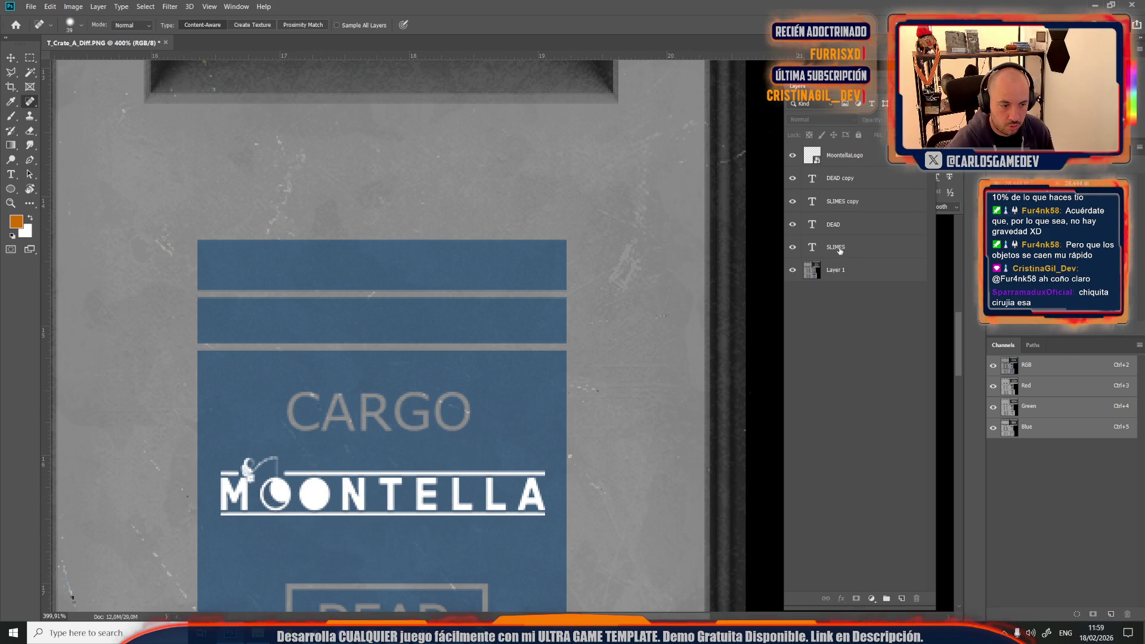
{"action": "left_click", "coordinate": [812, 156]}
{"action": "left_click", "coordinate": [813, 157], "text": "ctrl"}
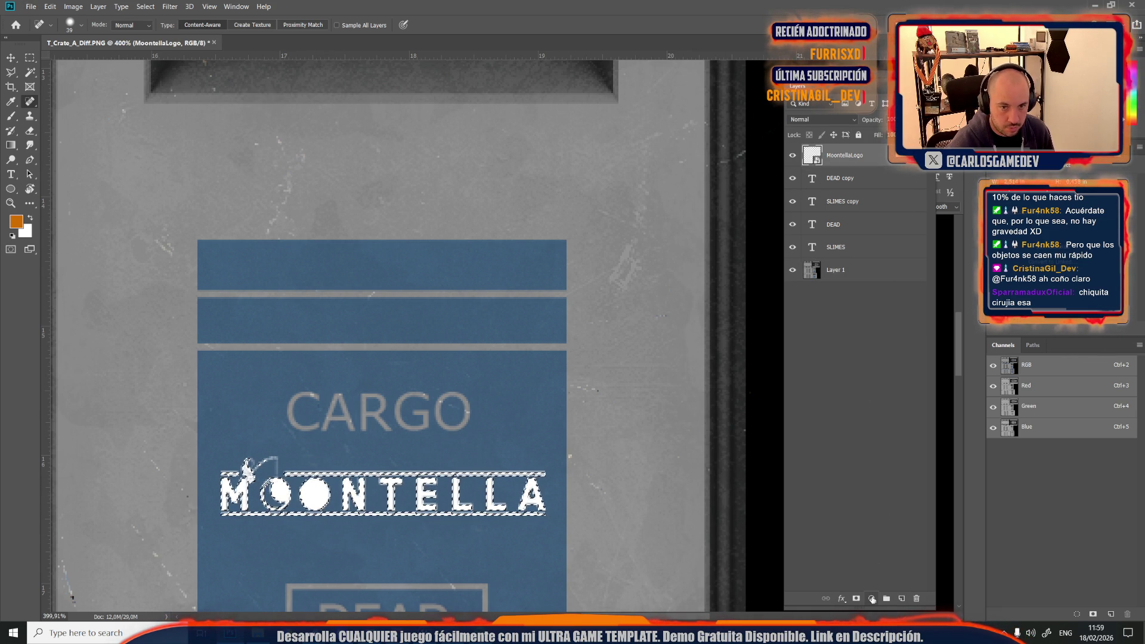
{"action": "left_click", "coordinate": [872, 599]}
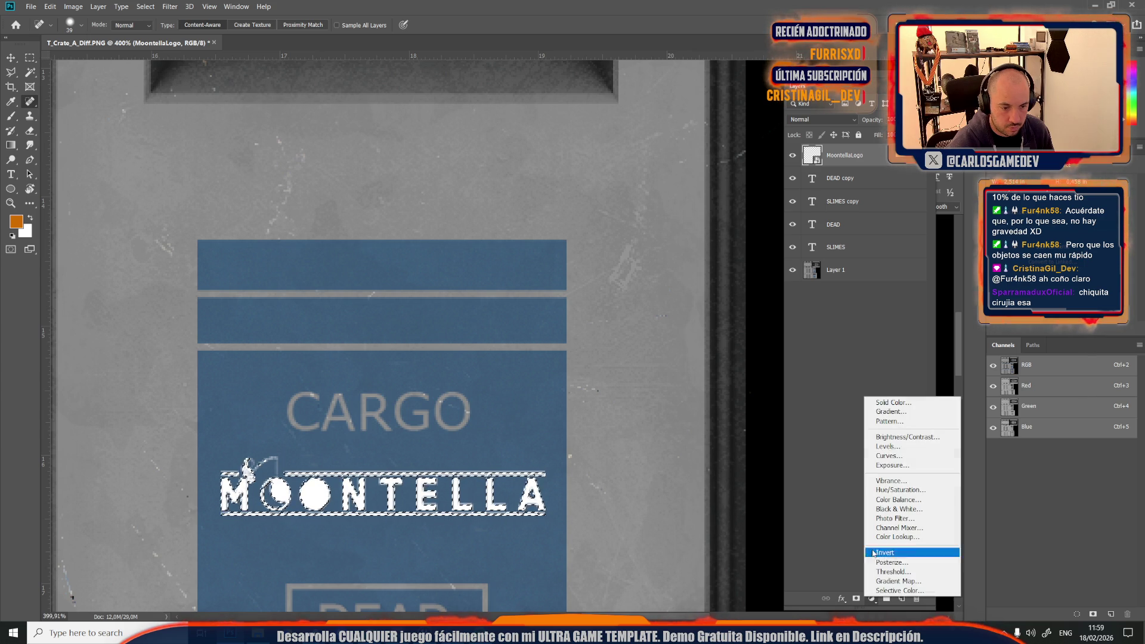
{"action": "left_click", "coordinate": [888, 403]}
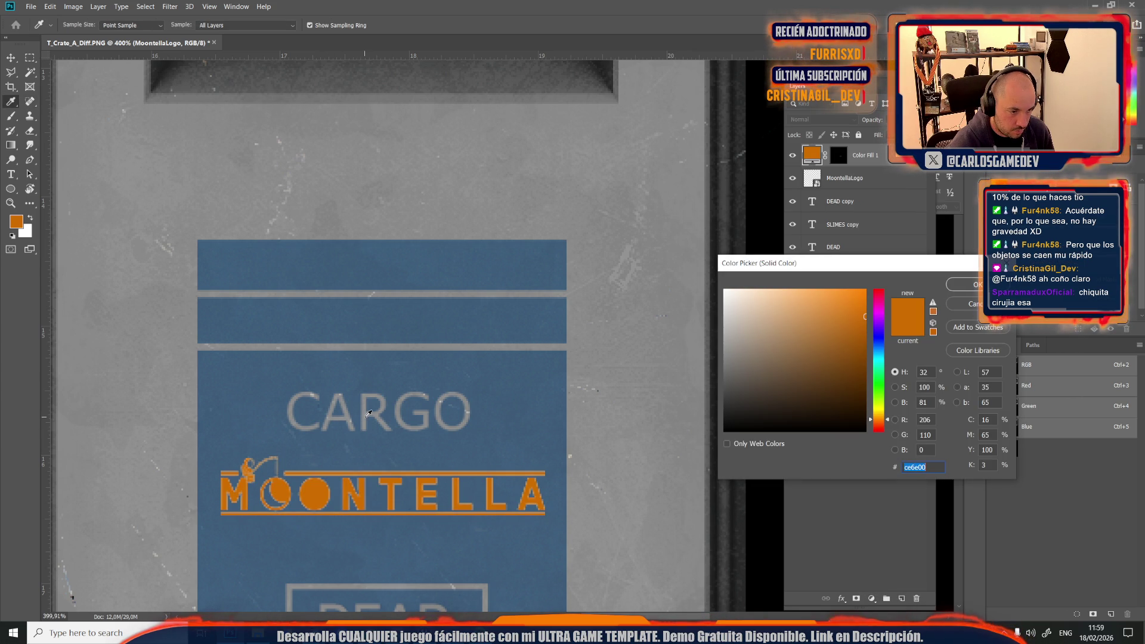
{"action": "left_click", "coordinate": [367, 414]}
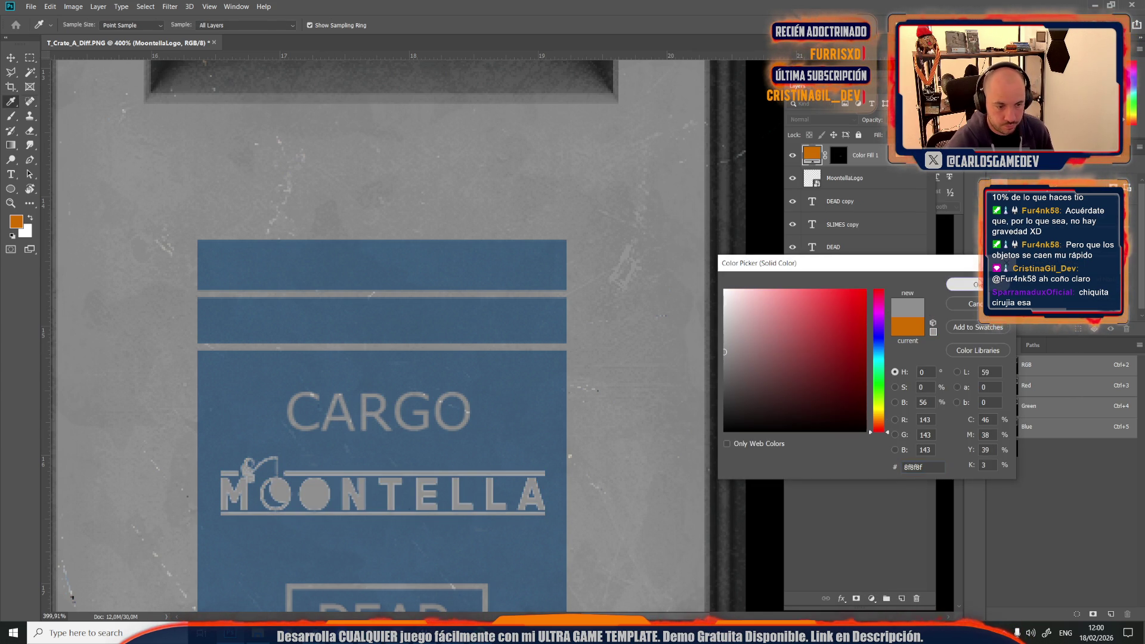
{"action": "left_click", "coordinate": [964, 284]}
{"action": "left_click", "coordinate": [837, 186]}
{"action": "key", "text": "Delete"}
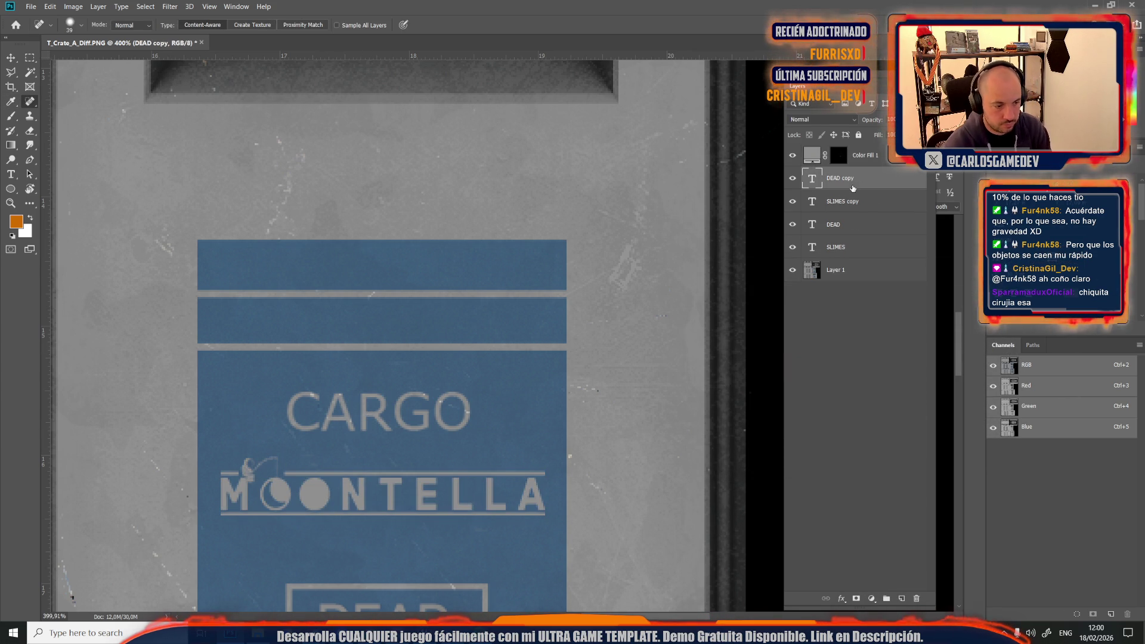
Step: Marquee the whole blue CARGO MOONTELLA label and Copy Merged
{"action": "scroll", "coordinate": [385, 258], "scroll_direction": "down", "scroll_amount": 10}
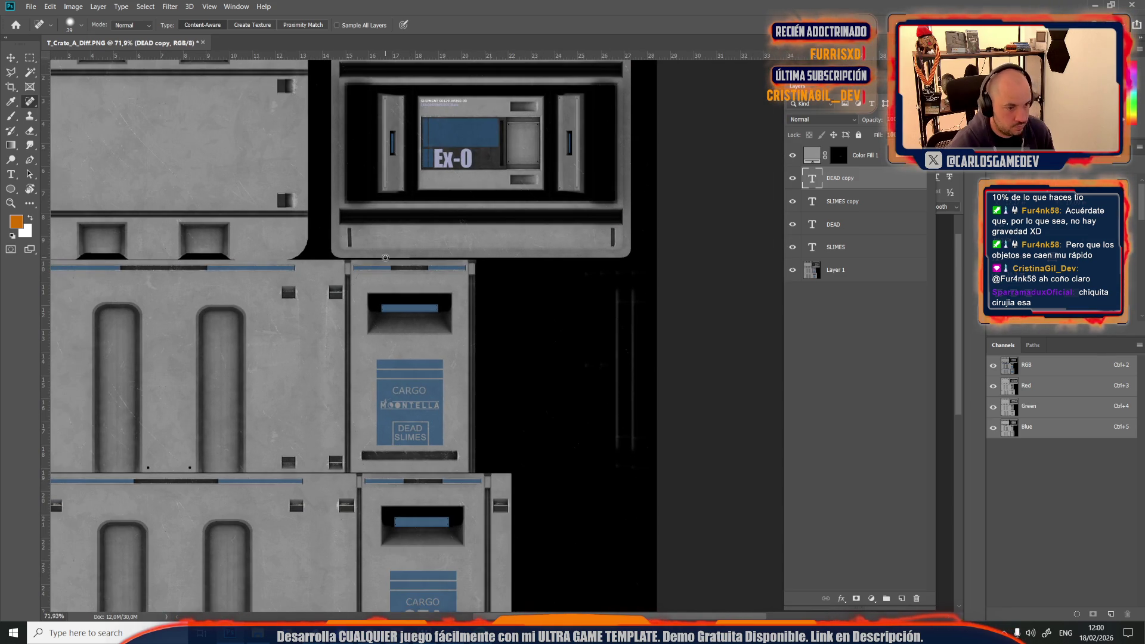
{"action": "scroll", "coordinate": [435, 355], "scroll_direction": "up", "scroll_amount": 3}
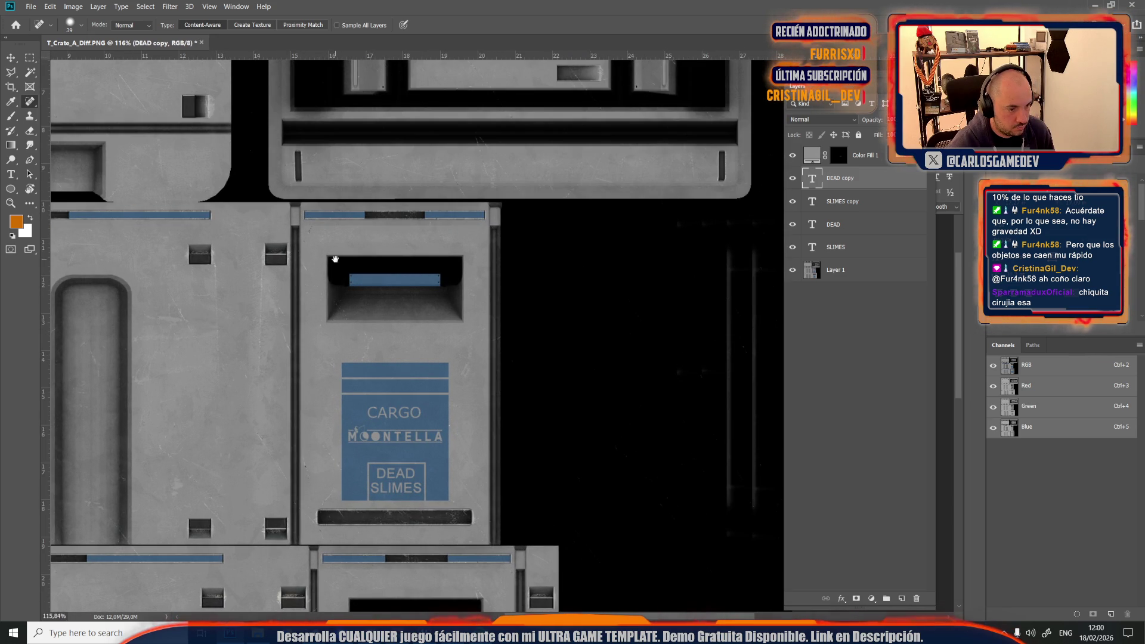
{"action": "scroll", "coordinate": [371, 353], "scroll_direction": "down", "scroll_amount": 3}
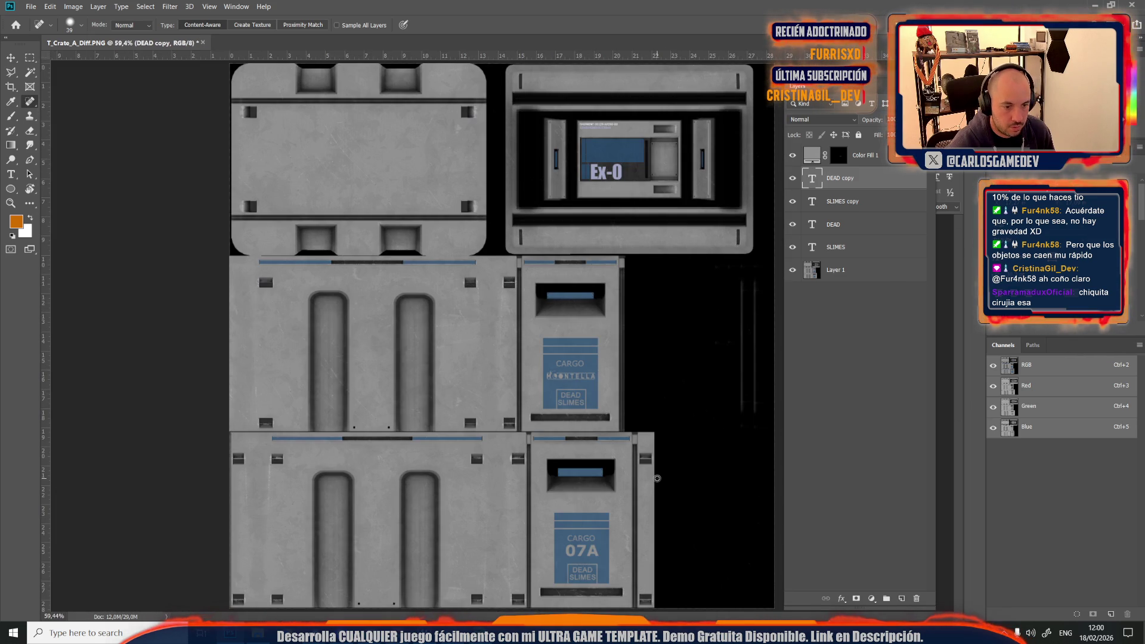
{"action": "scroll", "coordinate": [657, 478], "scroll_direction": "up", "scroll_amount": 1}
{"action": "left_click_drag", "start_coordinate": [599, 470], "coordinate": [290, 352]}
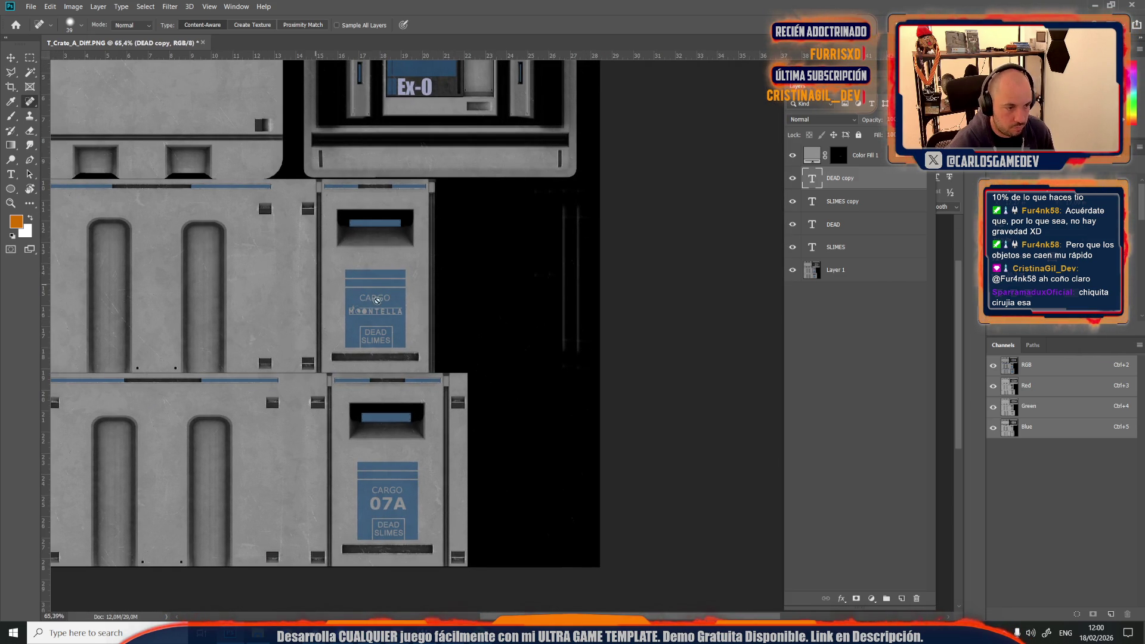
{"action": "scroll", "coordinate": [377, 301], "scroll_direction": "up", "scroll_amount": 8}
{"action": "left_click_drag", "start_coordinate": [225, 373], "coordinate": [225, 388]}
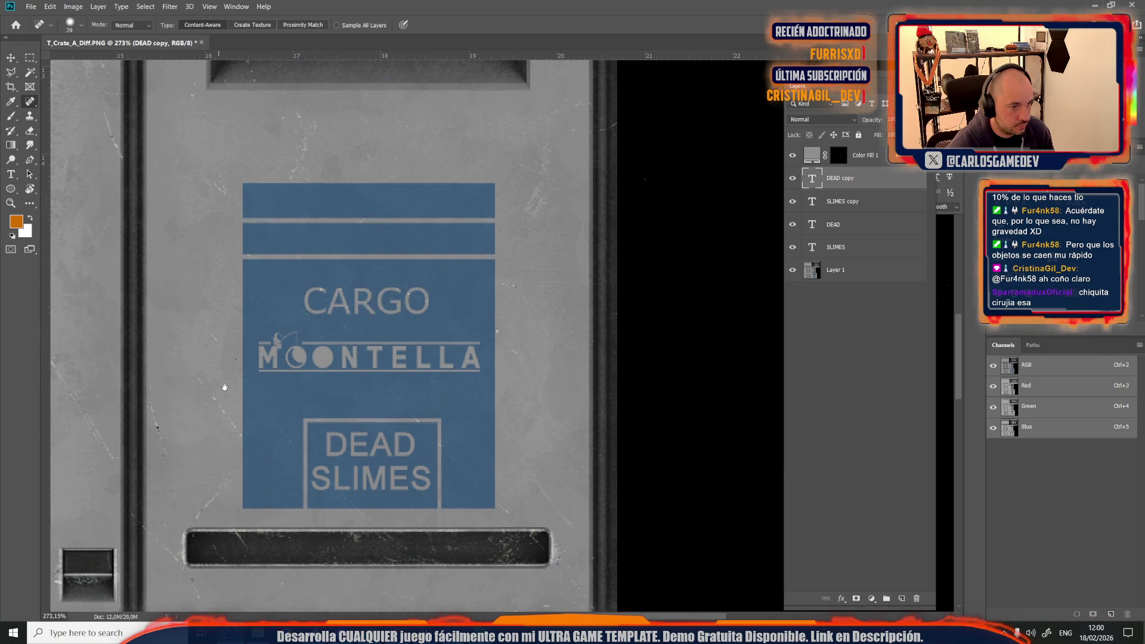
{"action": "key", "text": "m"}
{"action": "mouse_move", "coordinate": [242, 182]}
{"action": "left_mouse_down"}
{"action": "mouse_move", "coordinate": [425, 385]}
{"action": "mouse_move", "coordinate": [510, 504]}
{"action": "mouse_move", "coordinate": [495, 509]}
{"action": "left_mouse_up"}
{"action": "left_click", "coordinate": [50, 7]}
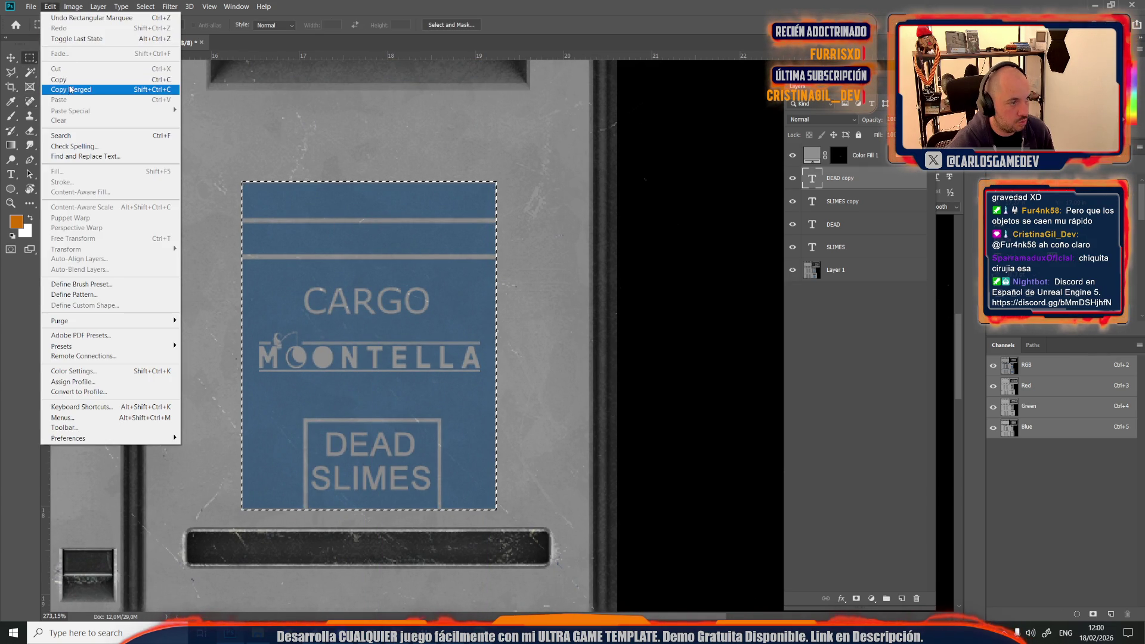
{"action": "left_click", "coordinate": [71, 84]}
Step: Paste the label copy onto the lower crate's label, aligning it at reduced opacity, and commit
{"action": "key", "text": "ctrl+v"}
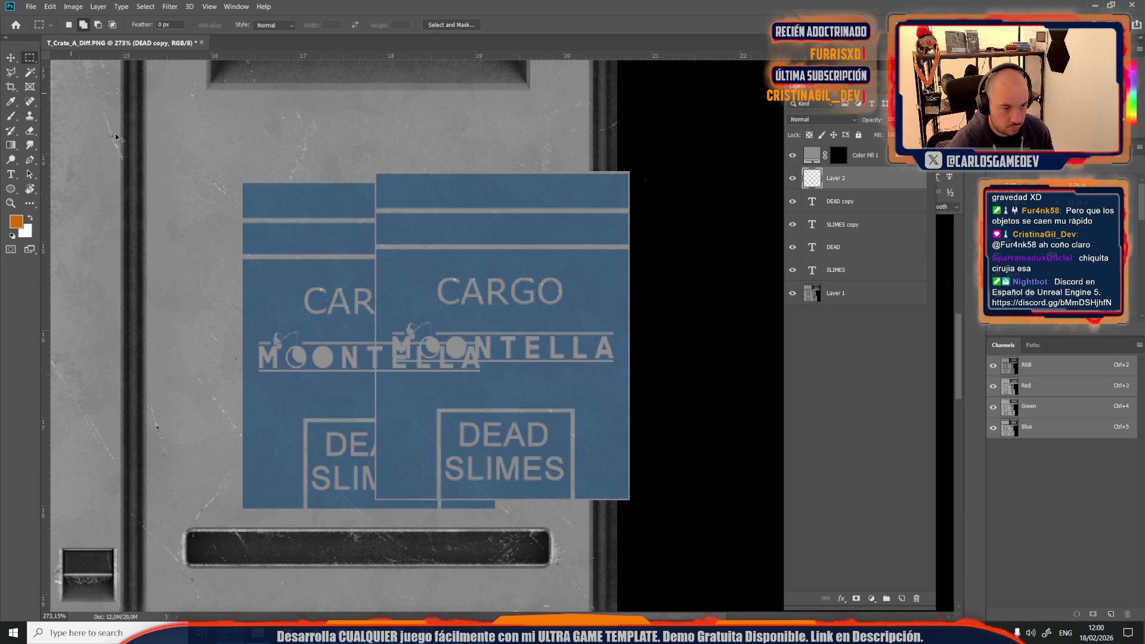
{"action": "key", "text": "ctrl+t"}
{"action": "scroll", "coordinate": [430, 364], "scroll_direction": "down", "scroll_amount": 3}
{"action": "scroll", "coordinate": [389, 338], "scroll_direction": "down", "scroll_amount": 1}
{"action": "scroll", "coordinate": [388, 338], "scroll_direction": "down", "scroll_amount": 3}
{"action": "left_click_drag", "start_coordinate": [473, 148], "coordinate": [432, 572]}
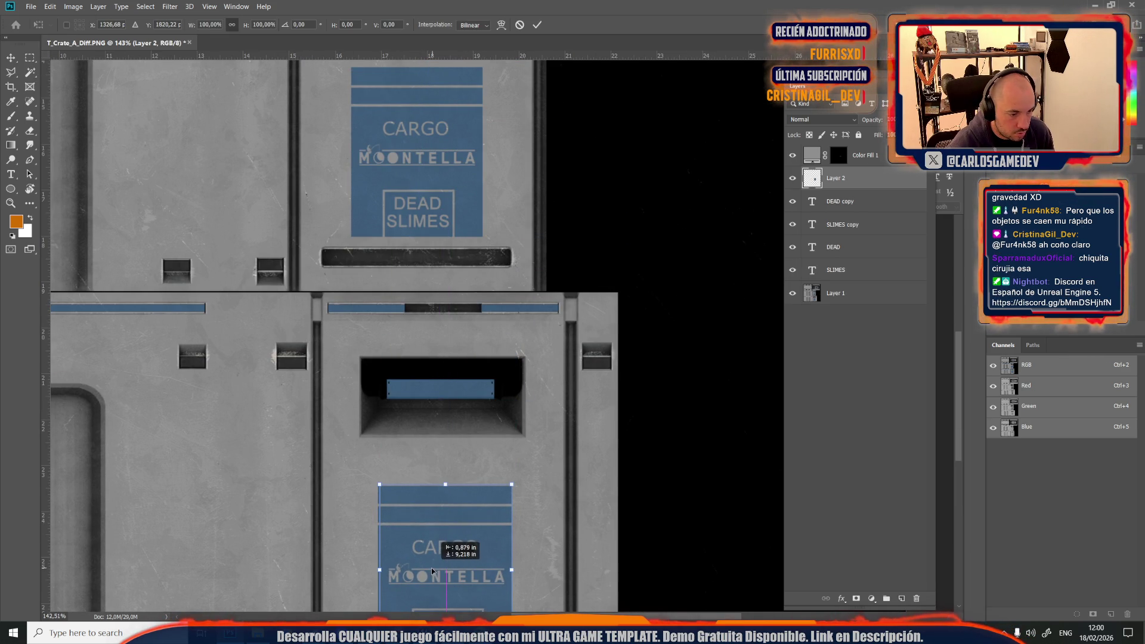
{"action": "scroll", "coordinate": [394, 564], "scroll_direction": "down", "scroll_amount": 4}
{"action": "scroll", "coordinate": [334, 343], "scroll_direction": "up", "scroll_amount": 5}
{"action": "left_click_drag", "start_coordinate": [335, 341], "coordinate": [333, 342]}
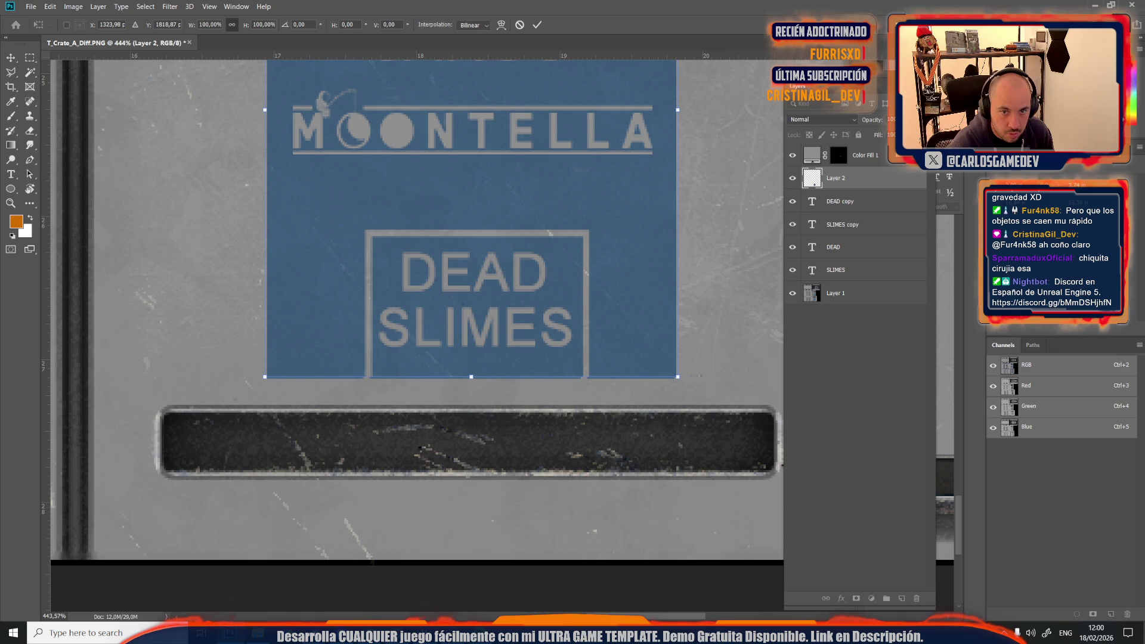
{"action": "left_click_drag", "start_coordinate": [875, 124], "coordinate": [852, 122]}
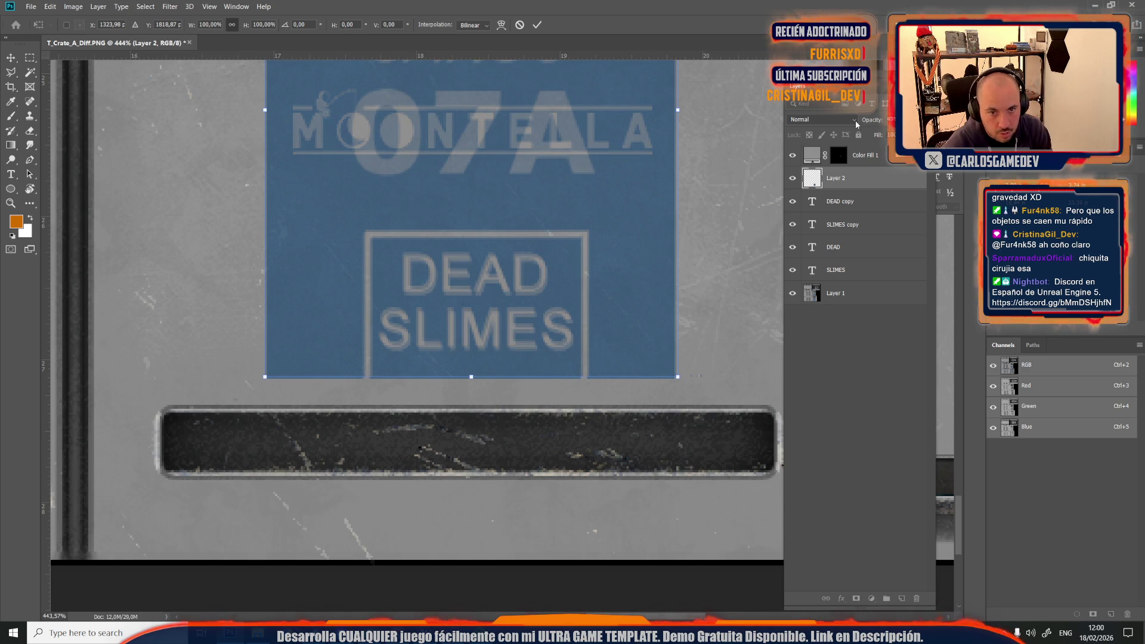
{"action": "key", "text": "Left"}
{"action": "key", "text": "Down"}
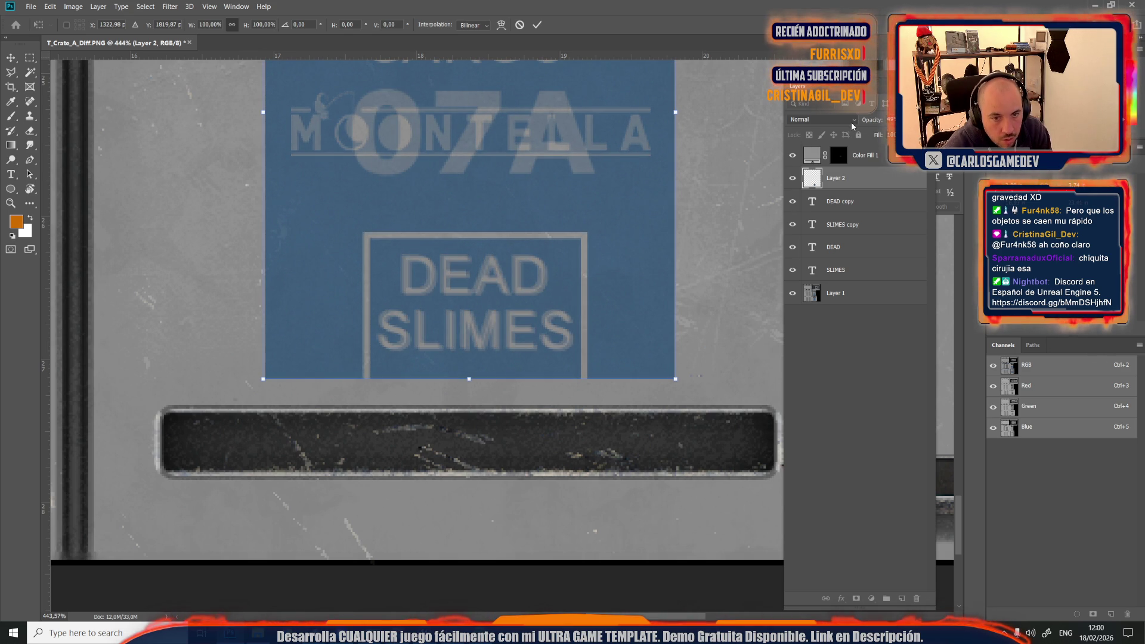
{"action": "left_click_drag", "start_coordinate": [851, 121], "coordinate": [895, 122]}
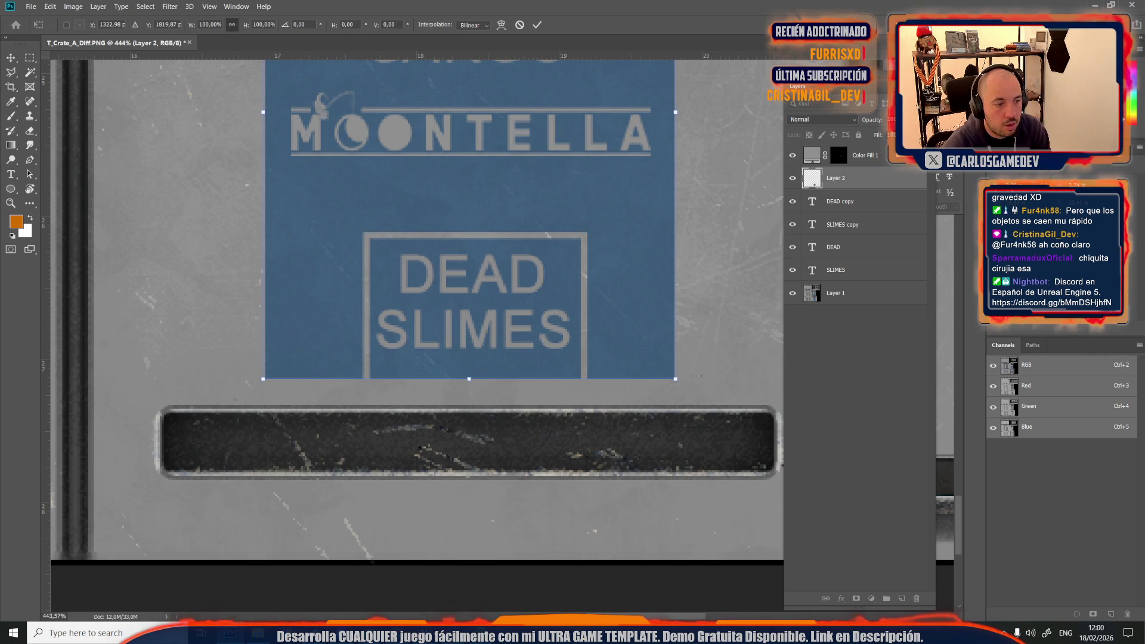
{"action": "key", "text": "Return"}
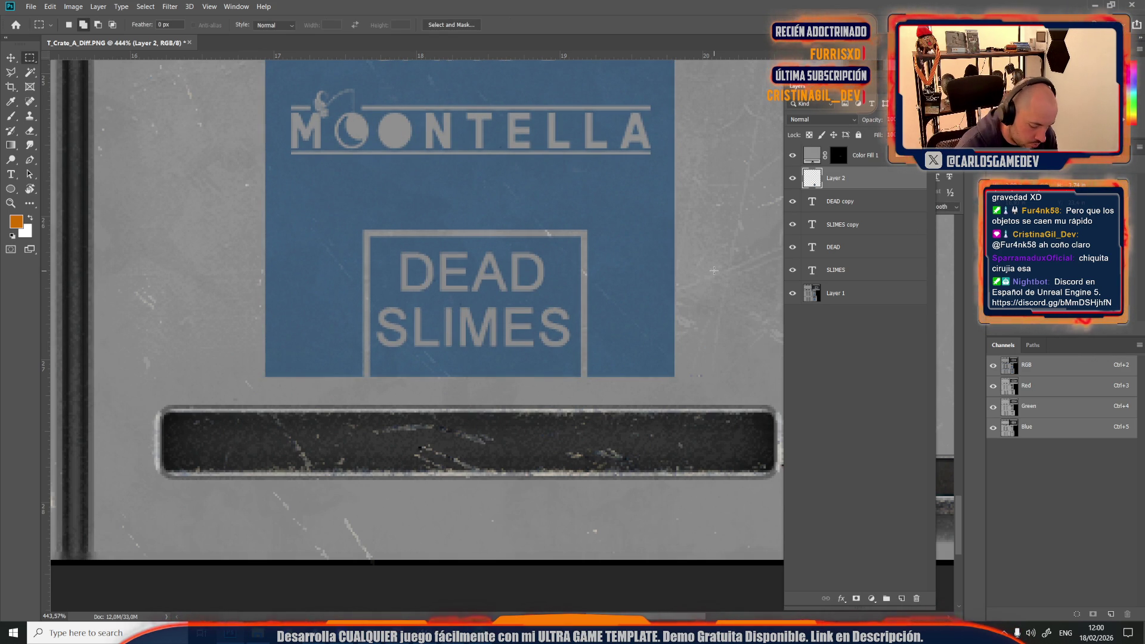
Step: Nudge the pasted label down slightly and hide it to compare
{"action": "key", "text": "v"}
{"action": "key", "text": "Down"}
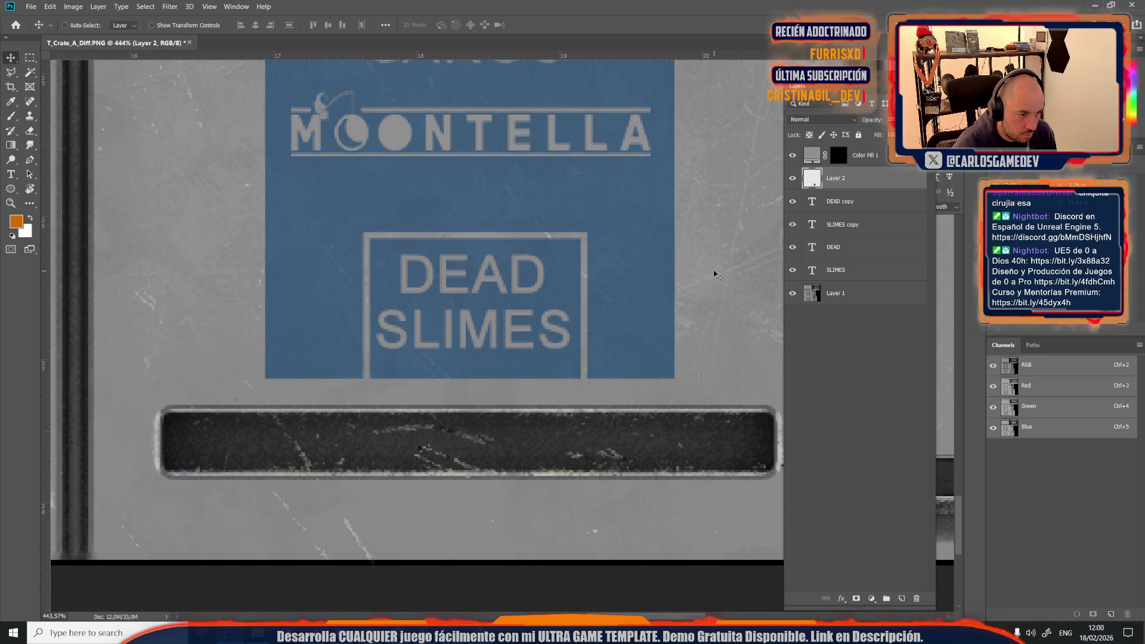
{"action": "left_click", "coordinate": [793, 178]}
Step: Select the Ex-O lettering area with a rectangle and spot-heal over the Ex- letters
{"action": "left_click", "coordinate": [793, 178]}
{"action": "scroll", "coordinate": [429, 282], "scroll_direction": "down", "scroll_amount": 5}
{"action": "scroll", "coordinate": [428, 283], "scroll_direction": "down", "scroll_amount": 2}
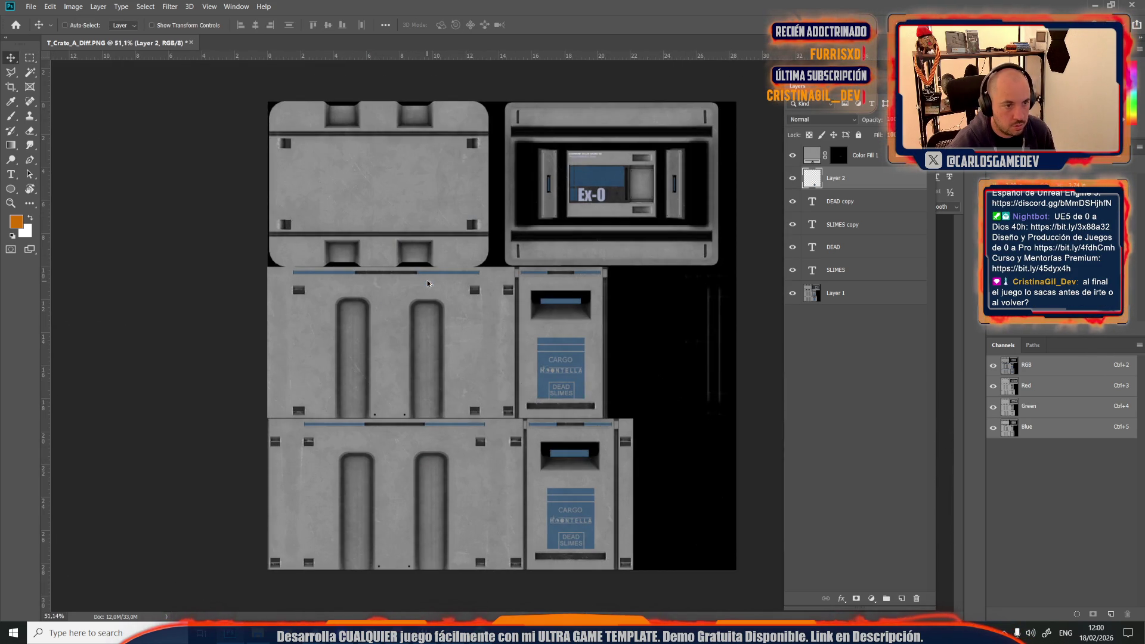
{"action": "scroll", "coordinate": [590, 380], "scroll_direction": "up", "scroll_amount": 4}
{"action": "scroll", "coordinate": [421, 292], "scroll_direction": "up", "scroll_amount": 2}
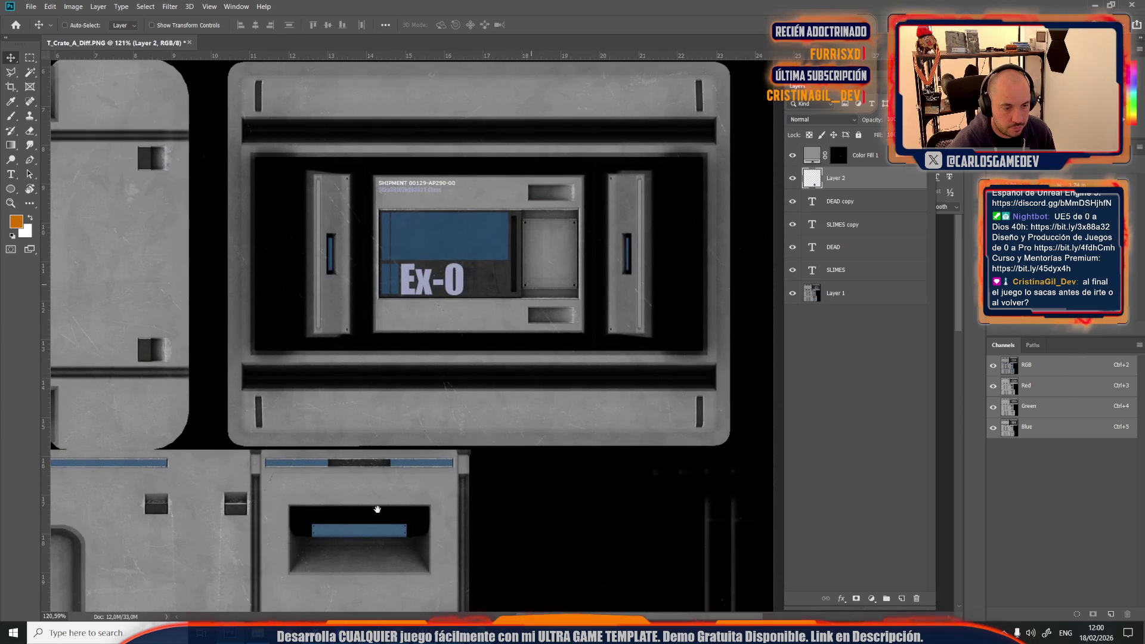
{"action": "scroll", "coordinate": [421, 293], "scroll_direction": "up", "scroll_amount": 4}
{"action": "key", "text": "m"}
{"action": "left_click_drag", "start_coordinate": [322, 168], "coordinate": [640, 322]}
{"action": "key", "text": "j"}
{"action": "mouse_move", "coordinate": [382, 206]}
{"action": "left_mouse_down"}
{"action": "mouse_move", "coordinate": [477, 250]}
{"action": "mouse_move", "coordinate": [490, 304]}
{"action": "mouse_move", "coordinate": [561, 251]}
{"action": "mouse_move", "coordinate": [589, 266]}
{"action": "left_mouse_up"}
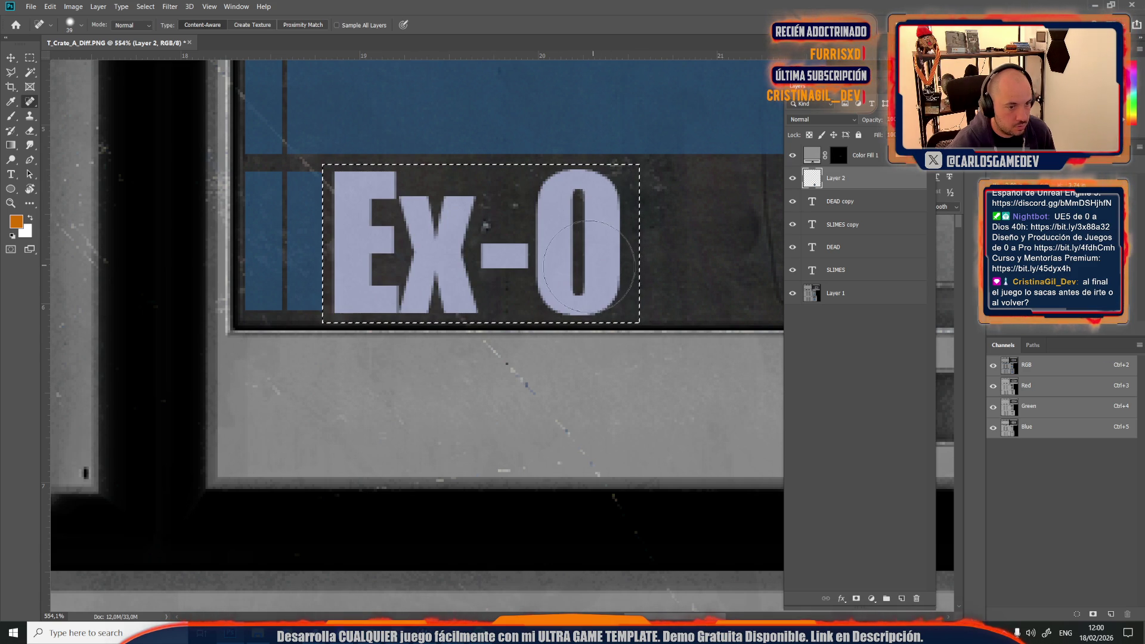
Step: Clone dark background over the -O and leftover x on the base texture layer, undoing bad strokes
{"action": "left_click", "coordinate": [858, 298]}
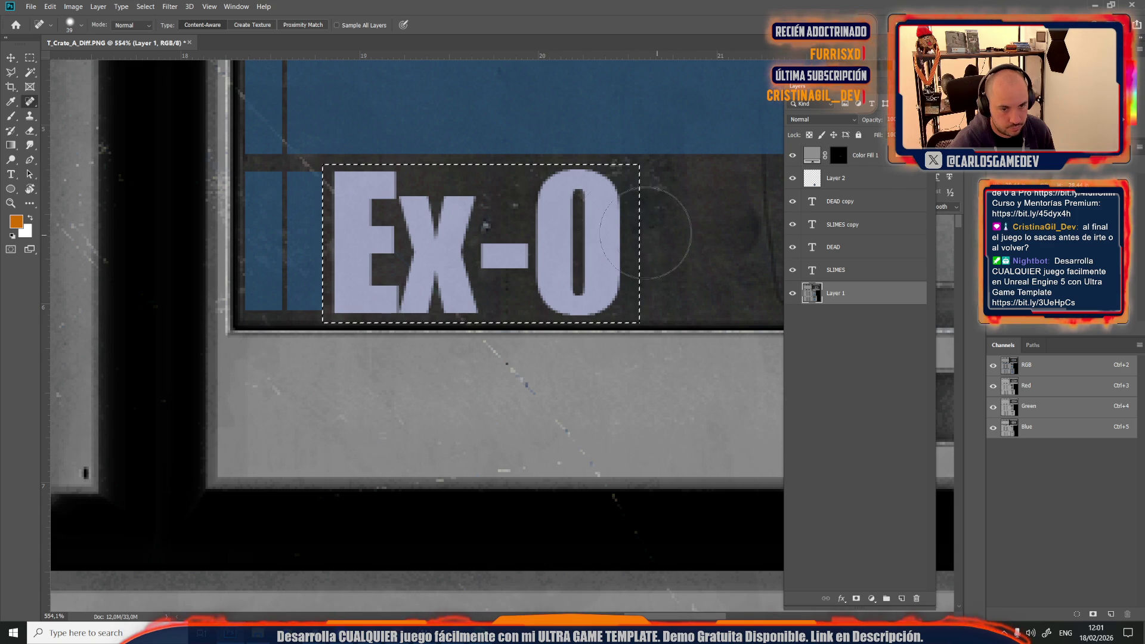
{"action": "left_click", "coordinate": [30, 105]}
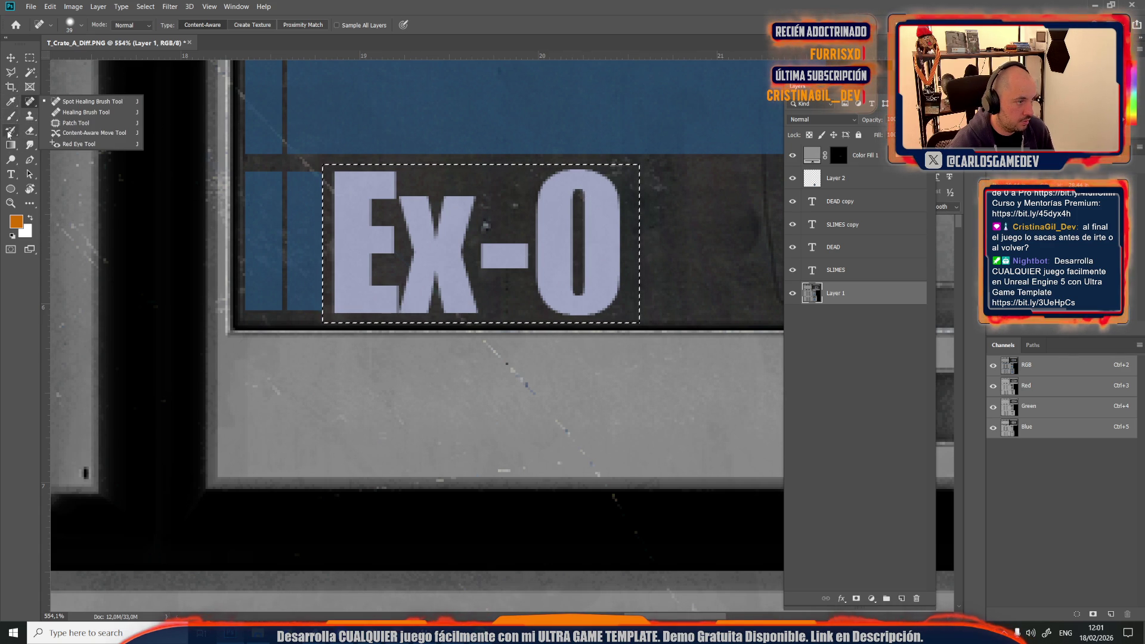
{"action": "left_click", "coordinate": [30, 116]}
{"action": "mouse_move", "coordinate": [563, 226]}
{"action": "left_mouse_down"}
{"action": "mouse_move", "coordinate": [568, 210]}
{"action": "mouse_move", "coordinate": [606, 256]}
{"action": "mouse_move", "coordinate": [487, 276]}
{"action": "left_mouse_up"}
{"action": "key", "text": "ctrl+z"}
{"action": "key", "text": "ctrl+z"}
{"action": "key", "text": "ctrl+z"}
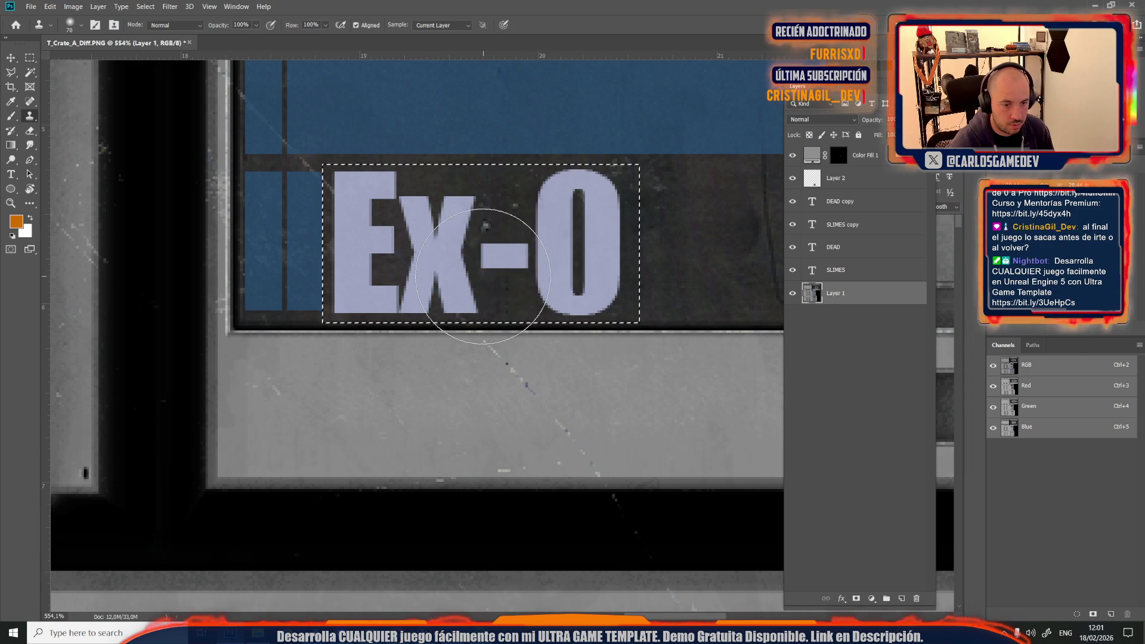
{"action": "scroll", "coordinate": [587, 287], "scroll_direction": "down", "scroll_amount": 5}
{"action": "scroll", "coordinate": [587, 287], "scroll_direction": "up", "scroll_amount": 5}
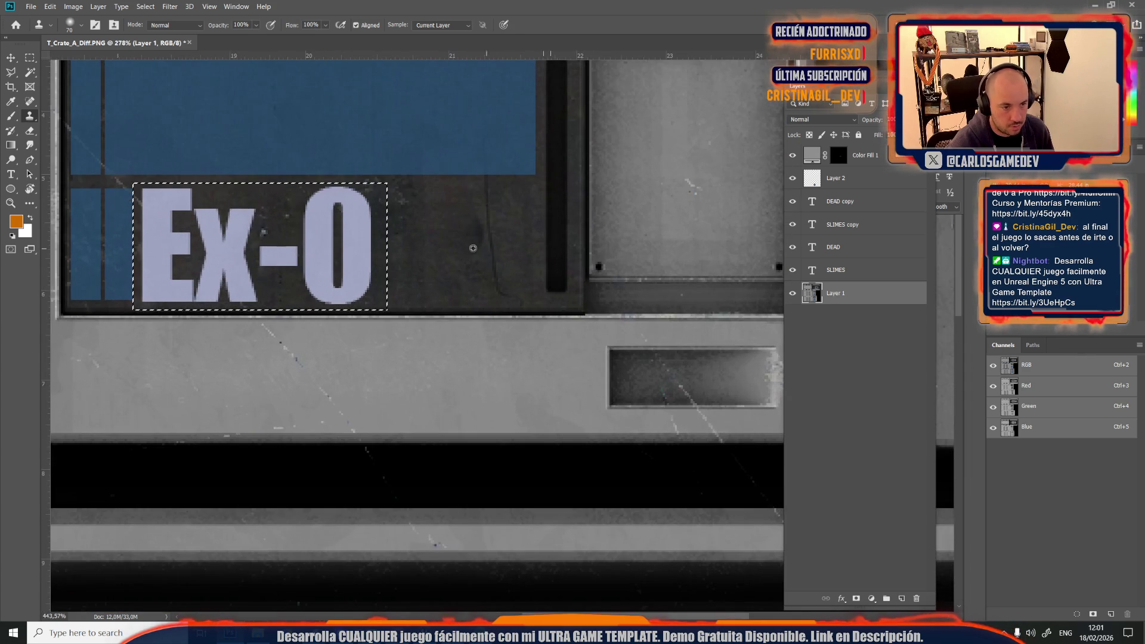
{"action": "mouse_move", "coordinate": [413, 232]}
{"action": "left_mouse_down"}
{"action": "mouse_move", "coordinate": [265, 241]}
{"action": "mouse_move", "coordinate": [345, 248]}
{"action": "mouse_move", "coordinate": [323, 248]}
{"action": "mouse_move", "coordinate": [338, 269]}
{"action": "mouse_move", "coordinate": [311, 272]}
{"action": "mouse_move", "coordinate": [352, 256]}
{"action": "mouse_move", "coordinate": [281, 218]}
{"action": "mouse_move", "coordinate": [269, 250]}
{"action": "mouse_move", "coordinate": [285, 269]}
{"action": "left_mouse_up"}
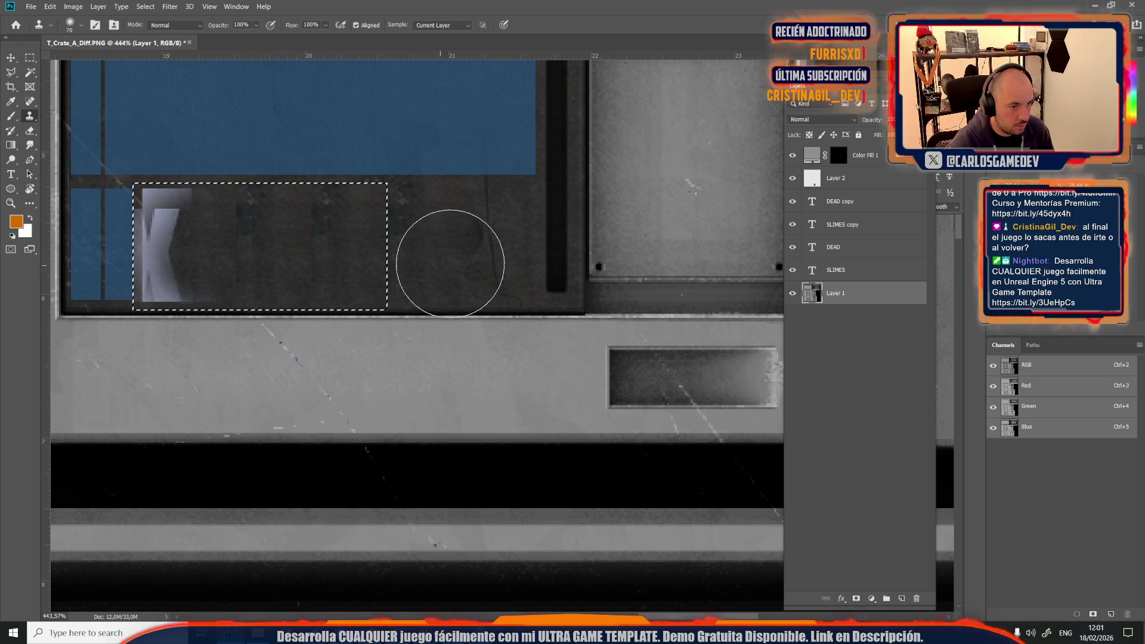
{"action": "mouse_move", "coordinate": [173, 251]}
{"action": "left_mouse_down"}
{"action": "mouse_move", "coordinate": [141, 269]}
{"action": "mouse_move", "coordinate": [133, 204]}
{"action": "left_mouse_up"}
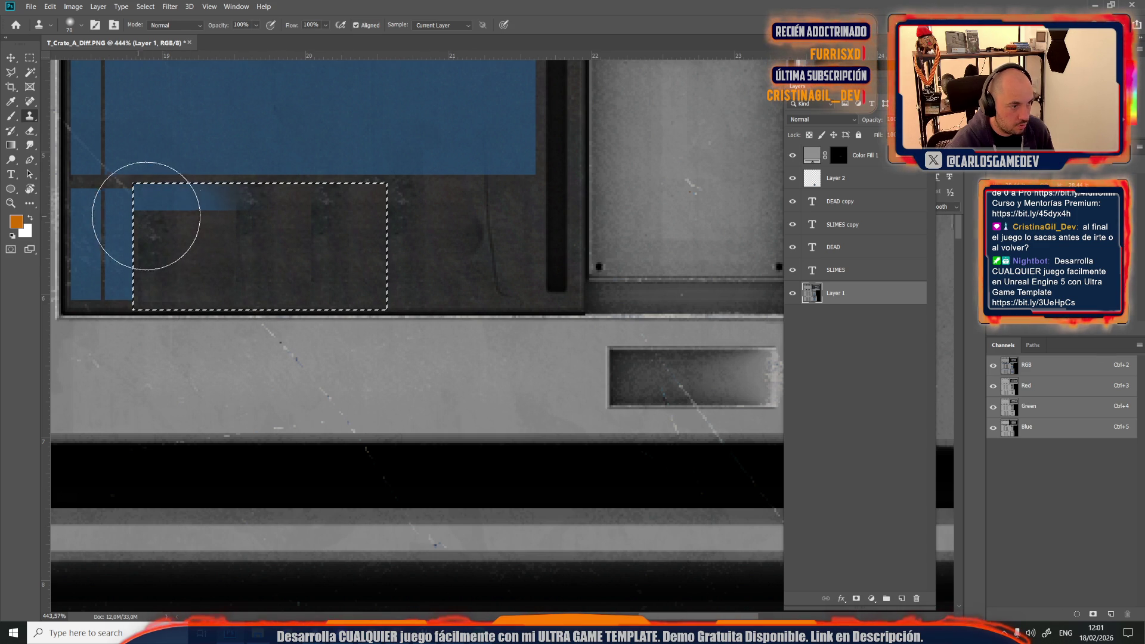
{"action": "key", "text": "ctrl+z"}
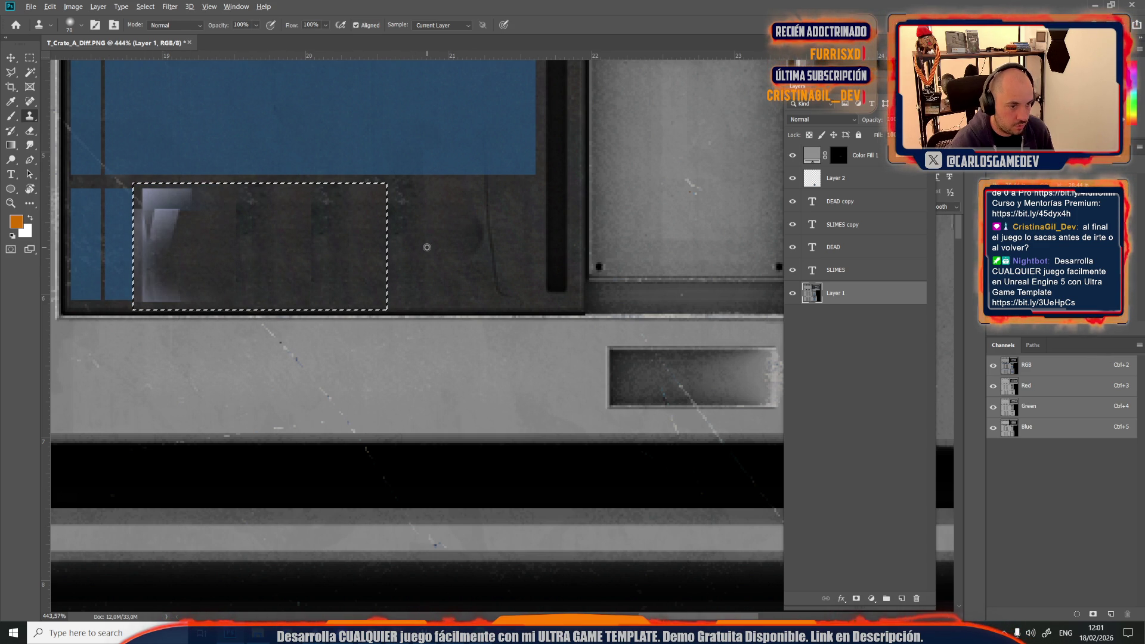
{"action": "mouse_move", "coordinate": [210, 245]}
{"action": "left_mouse_down"}
{"action": "mouse_move", "coordinate": [161, 204]}
{"action": "mouse_move", "coordinate": [153, 263]}
{"action": "mouse_move", "coordinate": [159, 209]}
{"action": "left_mouse_up"}
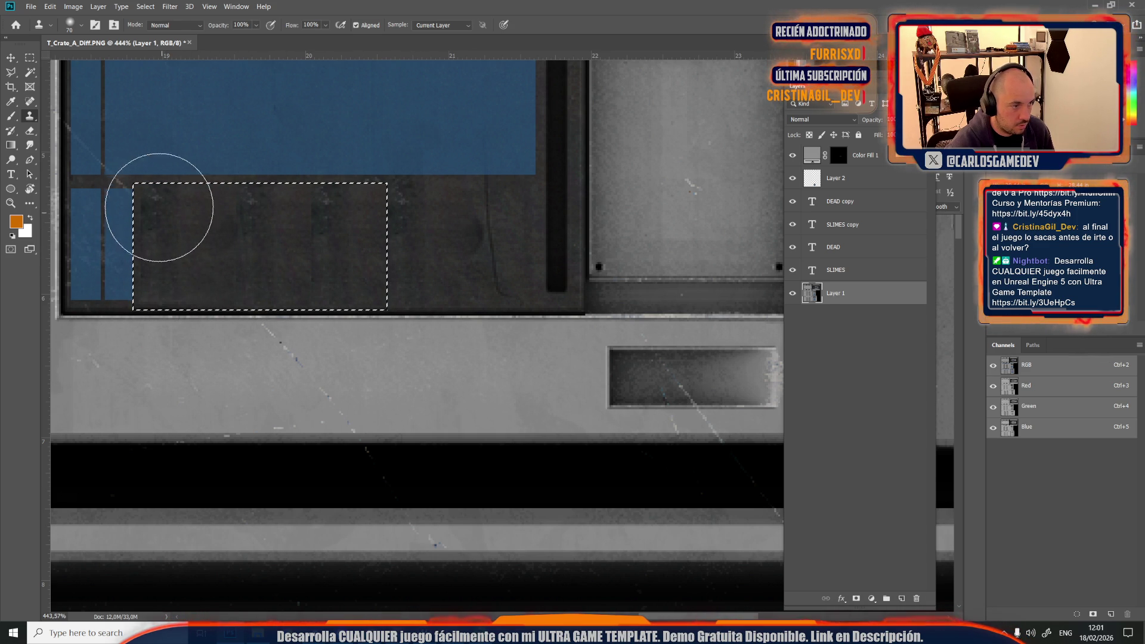
Step: Deselect, smooth the cloned patch with the Spot Healing Brush, and select the Color Fill 1 layer
{"action": "key", "text": "ctrl+d"}
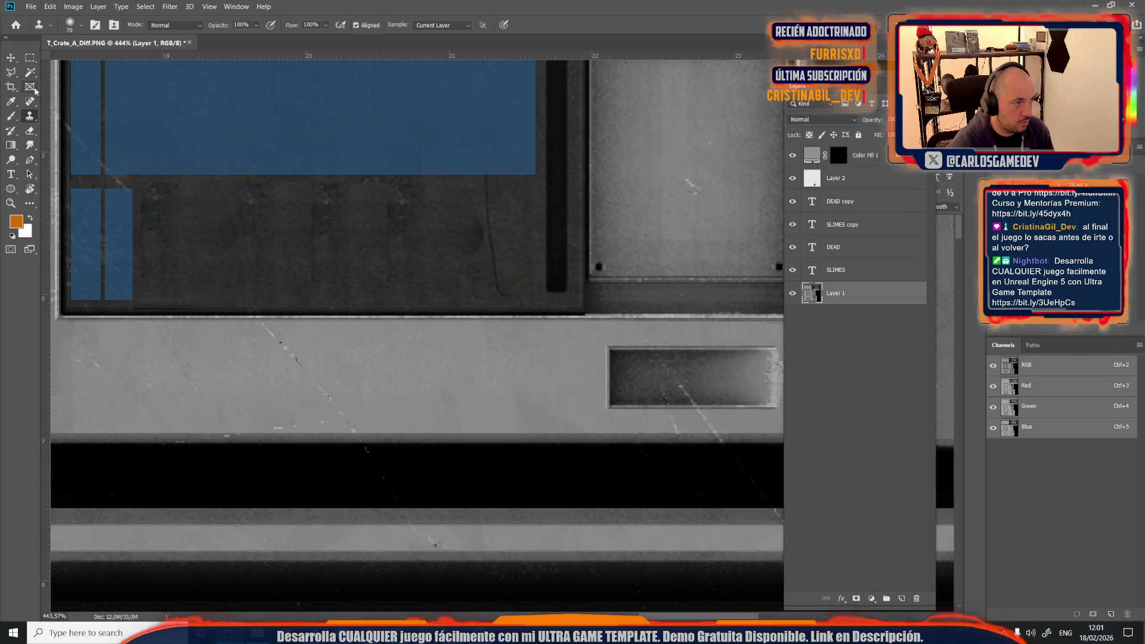
{"action": "left_click", "coordinate": [29, 101]}
{"action": "left_click", "coordinate": [316, 245]}
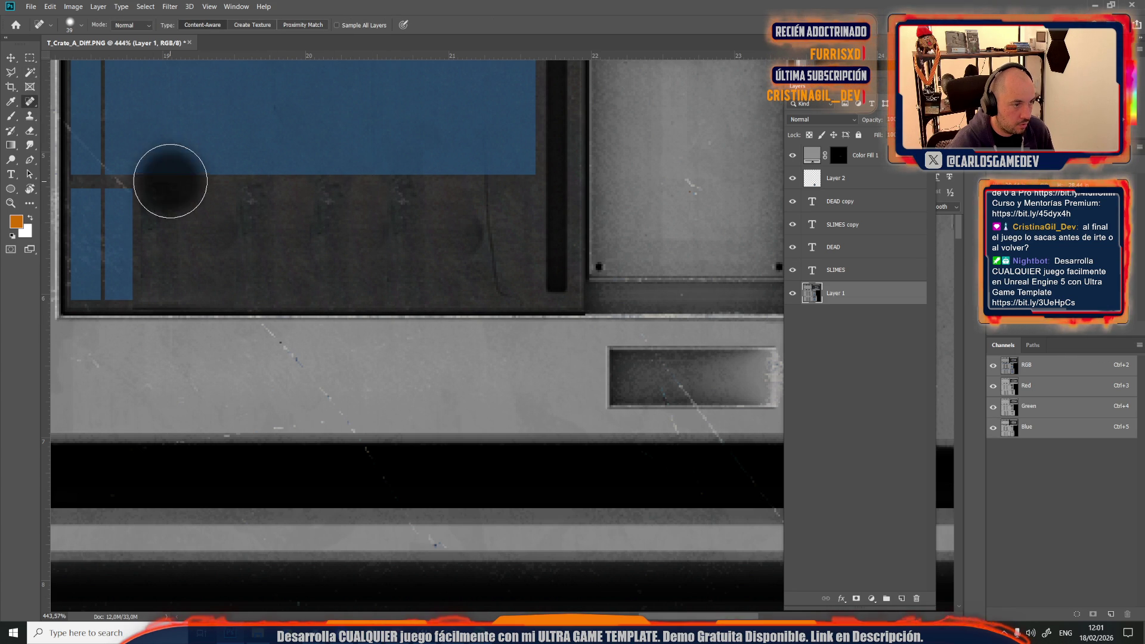
{"action": "left_click_drag", "start_coordinate": [417, 294], "coordinate": [361, 231]}
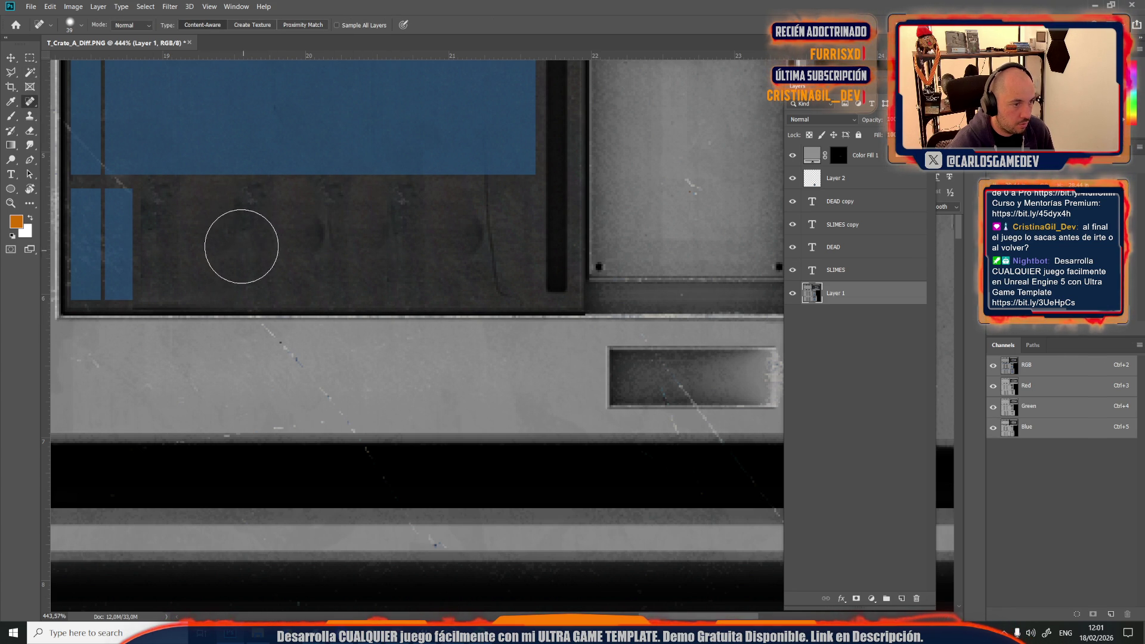
{"action": "scroll", "coordinate": [271, 258], "scroll_direction": "down", "scroll_amount": 3}
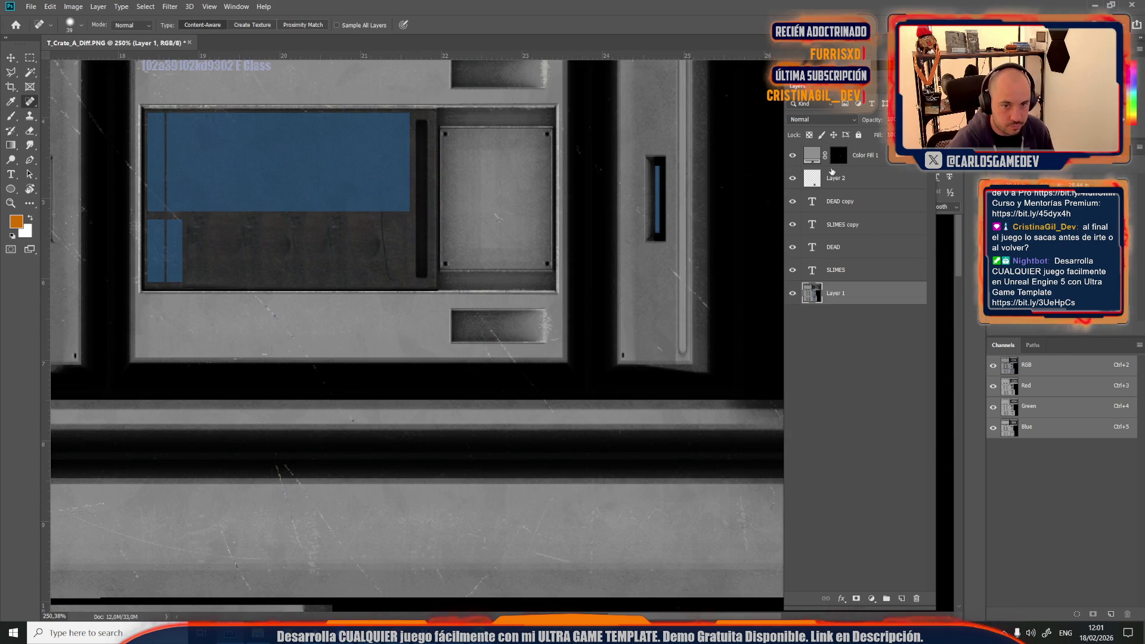
{"action": "left_click", "coordinate": [833, 156]}
{"action": "scroll", "coordinate": [441, 317], "scroll_direction": "down", "scroll_amount": 3}
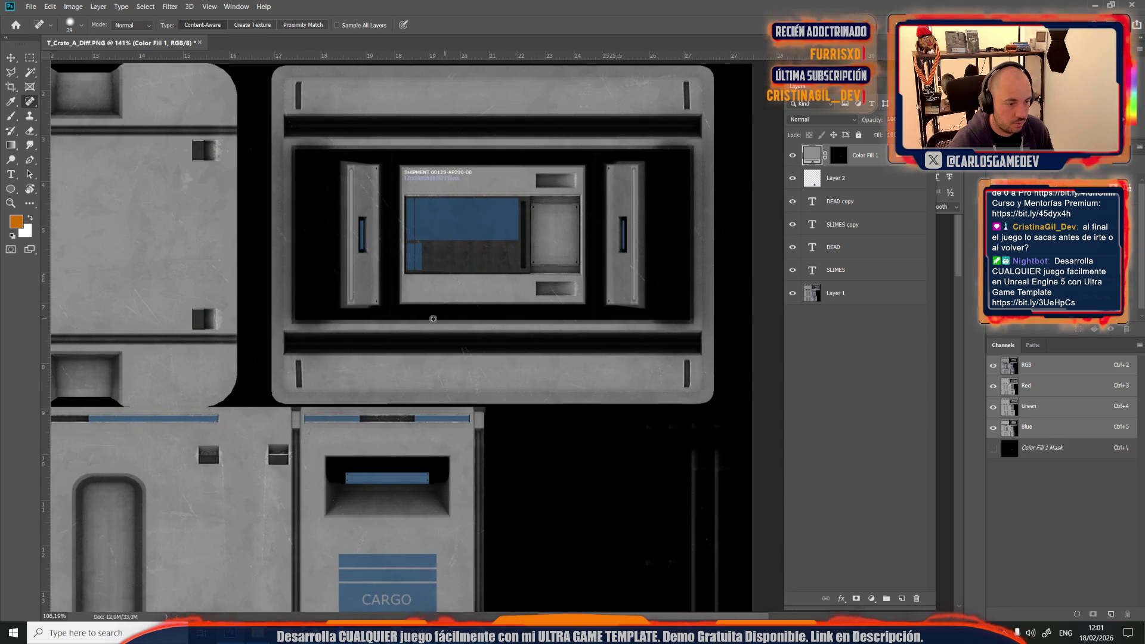
{"action": "left_click", "coordinate": [12, 57]}
Step: Drag the MOONTELLA Color Fill layer into the dark strip where Ex-O used to be
{"action": "mouse_move", "coordinate": [384, 574]}
{"action": "left_mouse_down"}
{"action": "mouse_move", "coordinate": [399, 485]}
{"action": "mouse_move", "coordinate": [489, 205]}
{"action": "mouse_move", "coordinate": [479, 230]}
{"action": "left_mouse_up"}
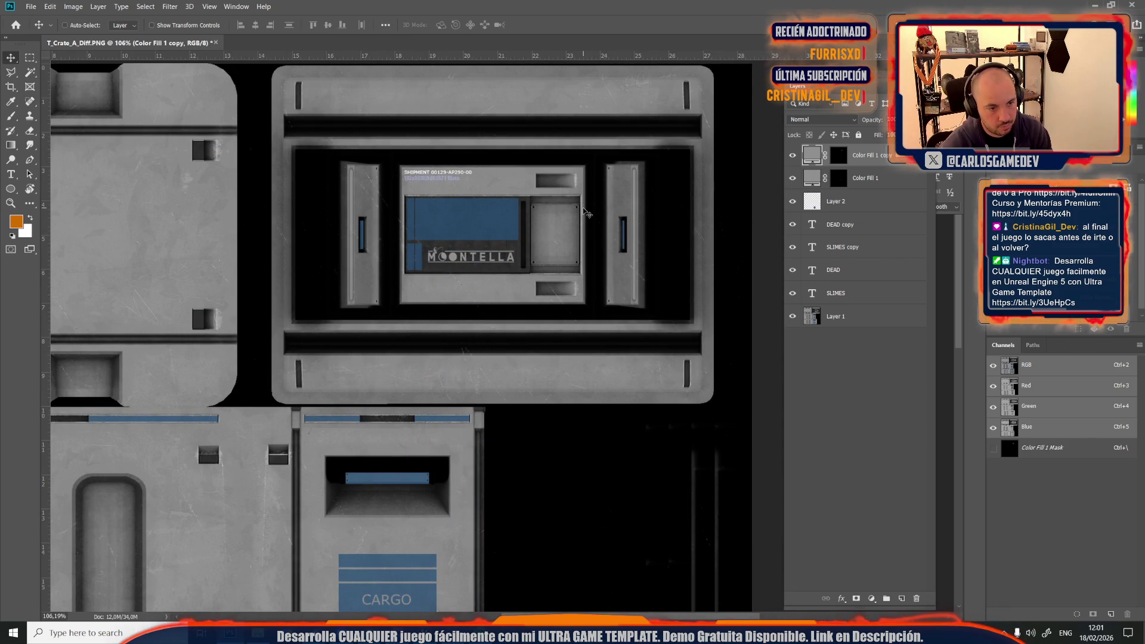
{"action": "scroll", "coordinate": [669, 296], "scroll_direction": "down", "scroll_amount": 3}
{"action": "scroll", "coordinate": [494, 166], "scroll_direction": "up", "scroll_amount": 6}
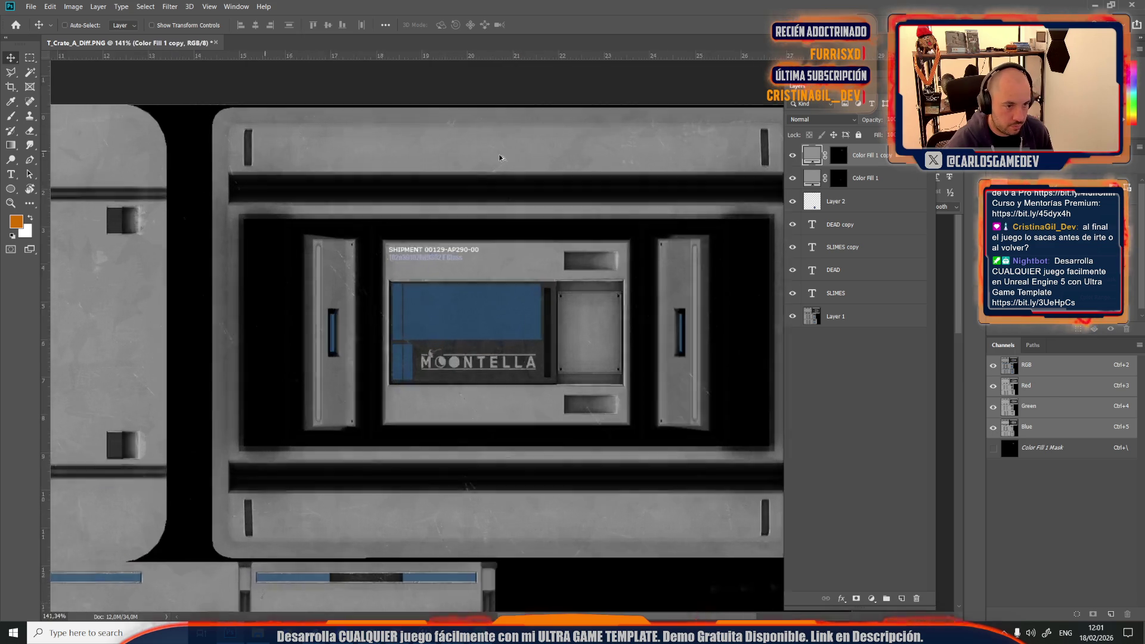
{"action": "scroll", "coordinate": [404, 377], "scroll_direction": "down", "scroll_amount": 5}
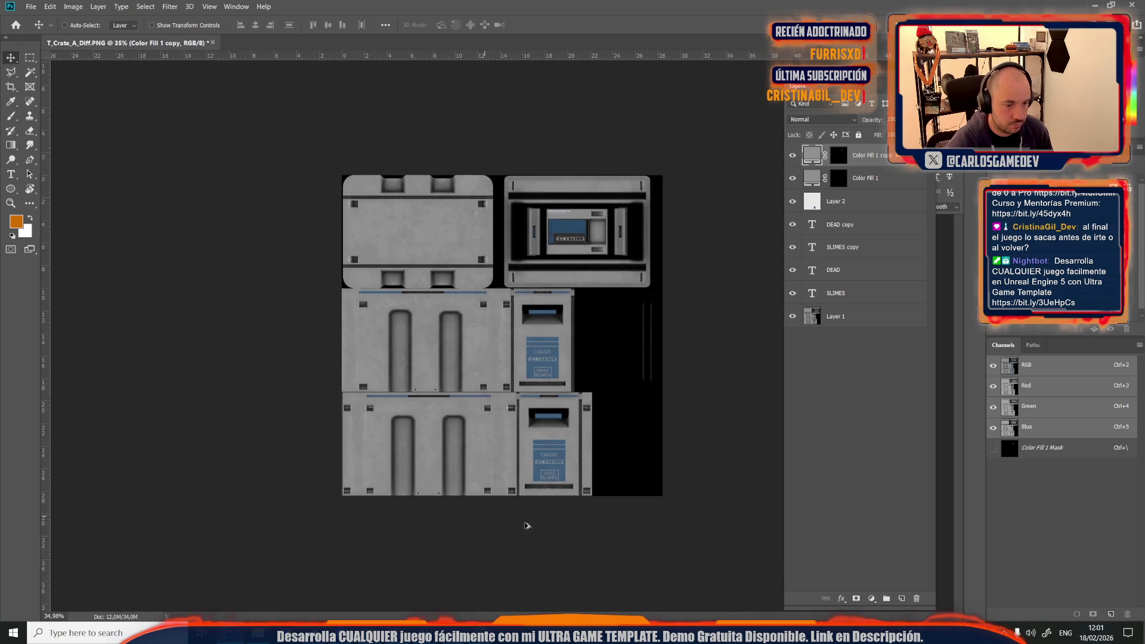
Step: Flatten the crate diffuse texture into one layer and save it
{"action": "scroll", "coordinate": [532, 520], "scroll_direction": "up", "scroll_amount": 1}
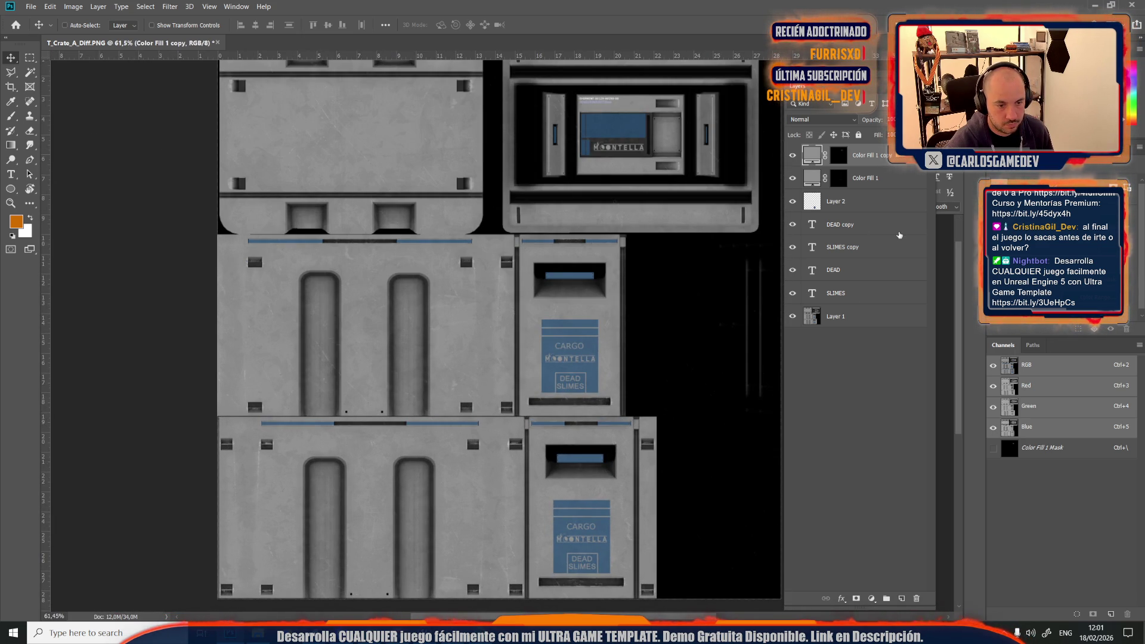
{"action": "right_click", "coordinate": [875, 327]}
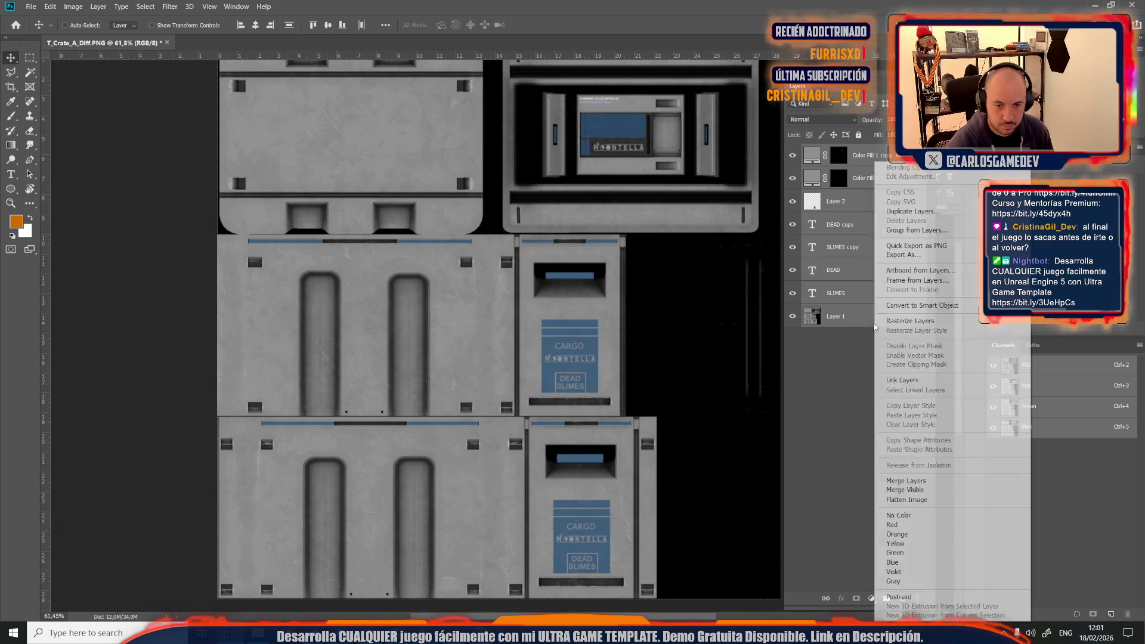
{"action": "left_click", "coordinate": [875, 476]}
{"action": "key", "text": "ctrl+s"}
Step: Return to Unreal, frame the selected crate, and bring up the Content Drawer
{"action": "key", "text": "alt+Tab"}
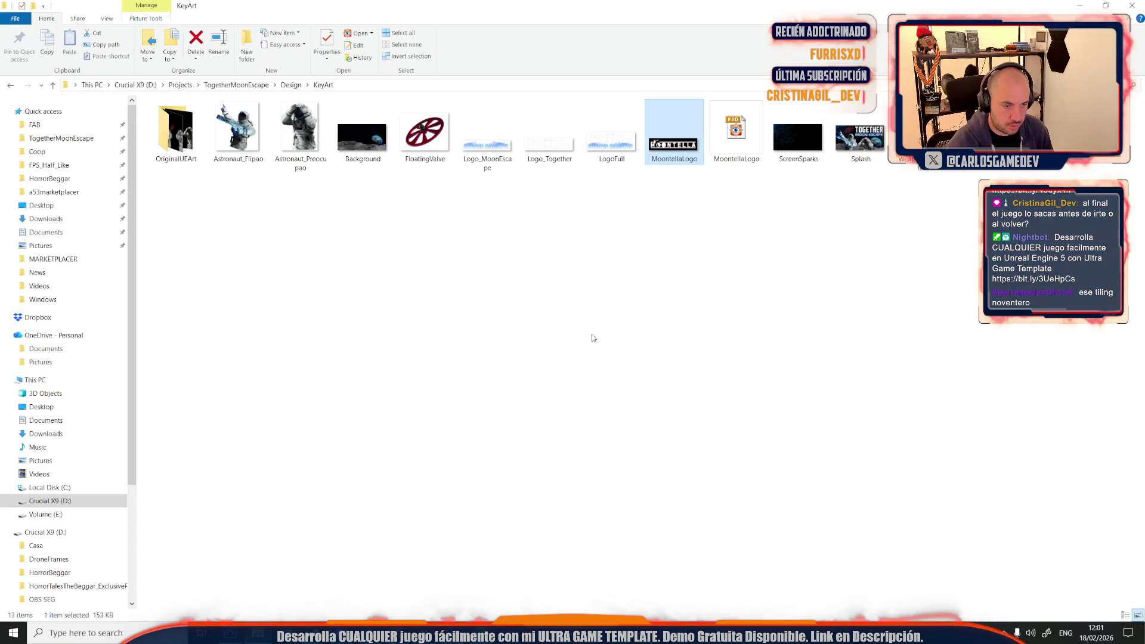
{"action": "key", "text": "alt+Tab"}
{"action": "key", "text": "f"}
{"action": "key", "text": "ctrl+space"}
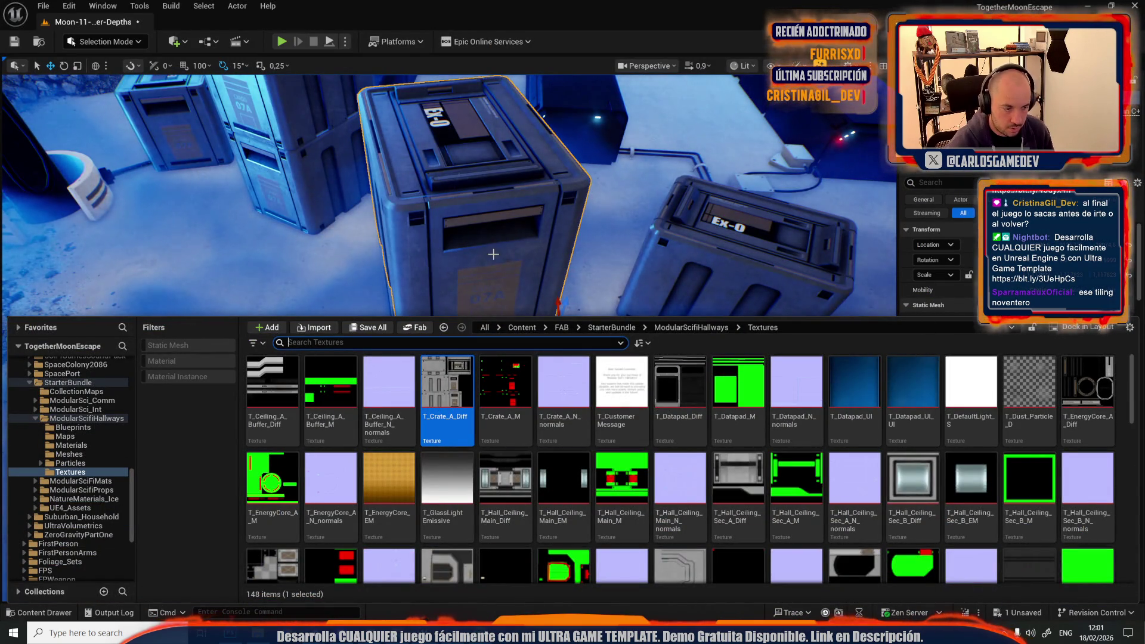
Step: Reimport T_Crate_A_Diff from the edited PNG via MI_Crate_A_M and save it
{"action": "left_click", "coordinate": [507, 203]}
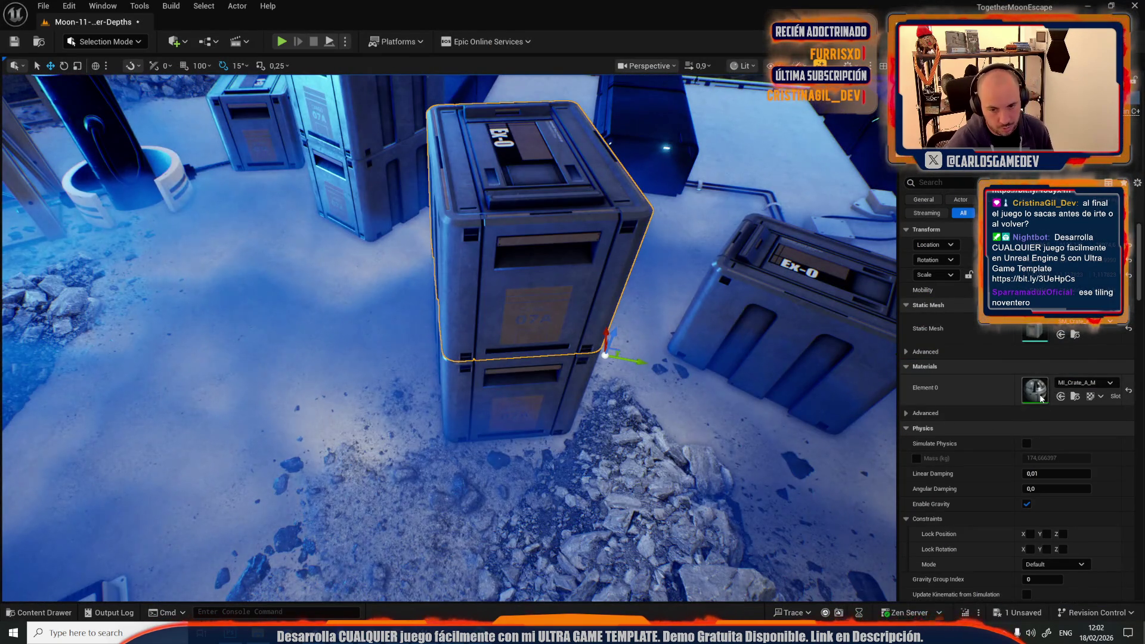
{"action": "double_click", "coordinate": [1041, 399]}
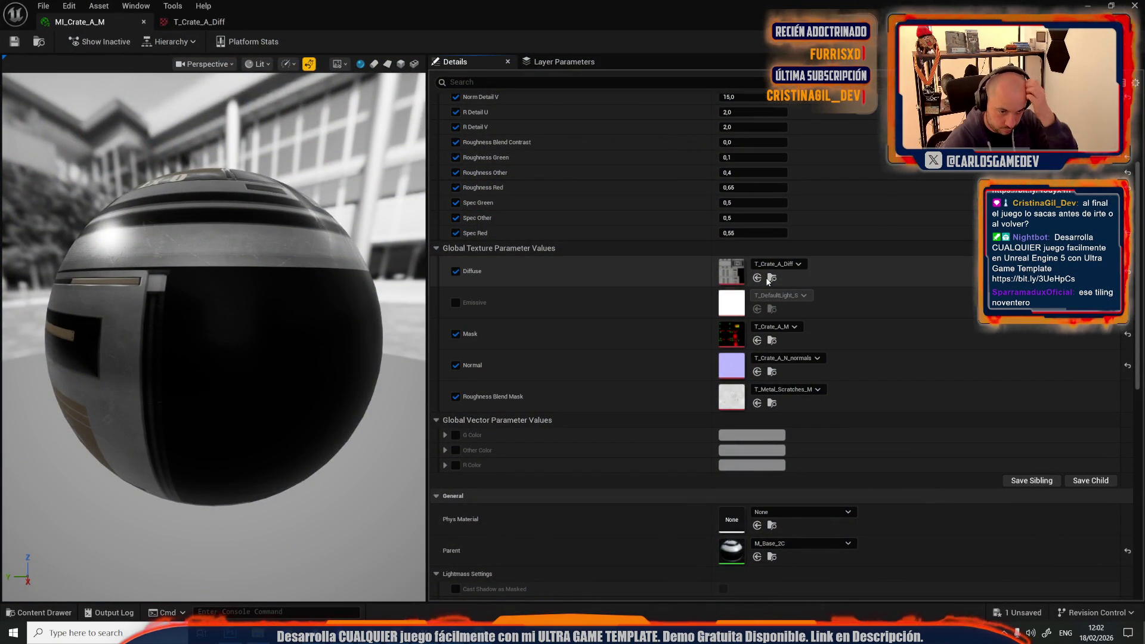
{"action": "left_click", "coordinate": [774, 279]}
{"action": "right_click", "coordinate": [444, 484]}
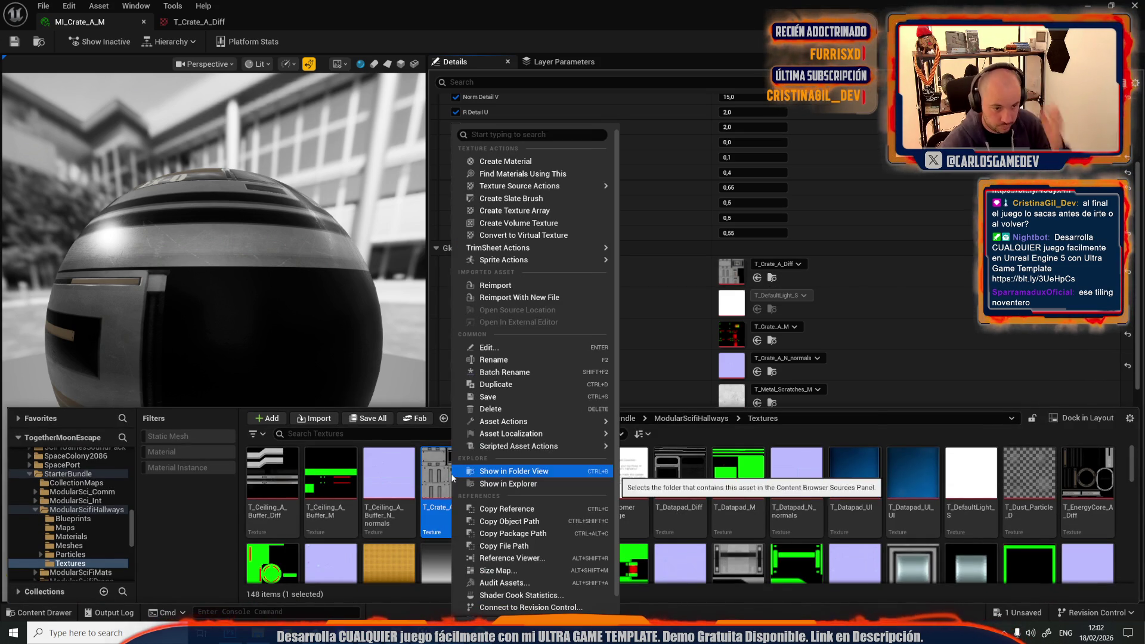
{"action": "left_click", "coordinate": [510, 297]}
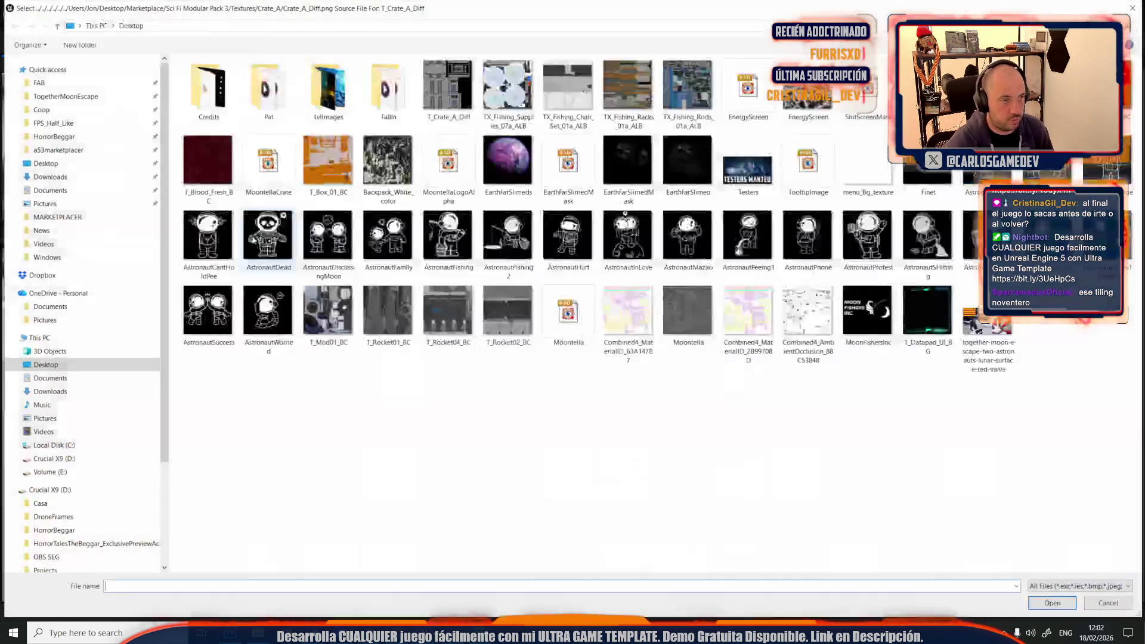
{"action": "double_click", "coordinate": [447, 90]}
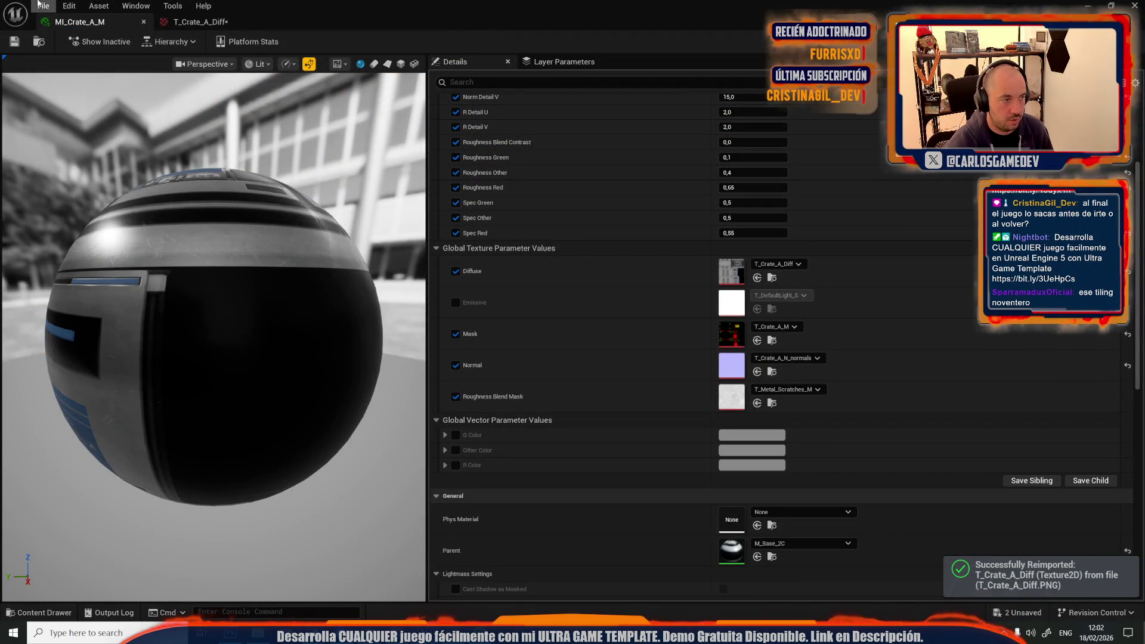
{"action": "left_click", "coordinate": [19, 46]}
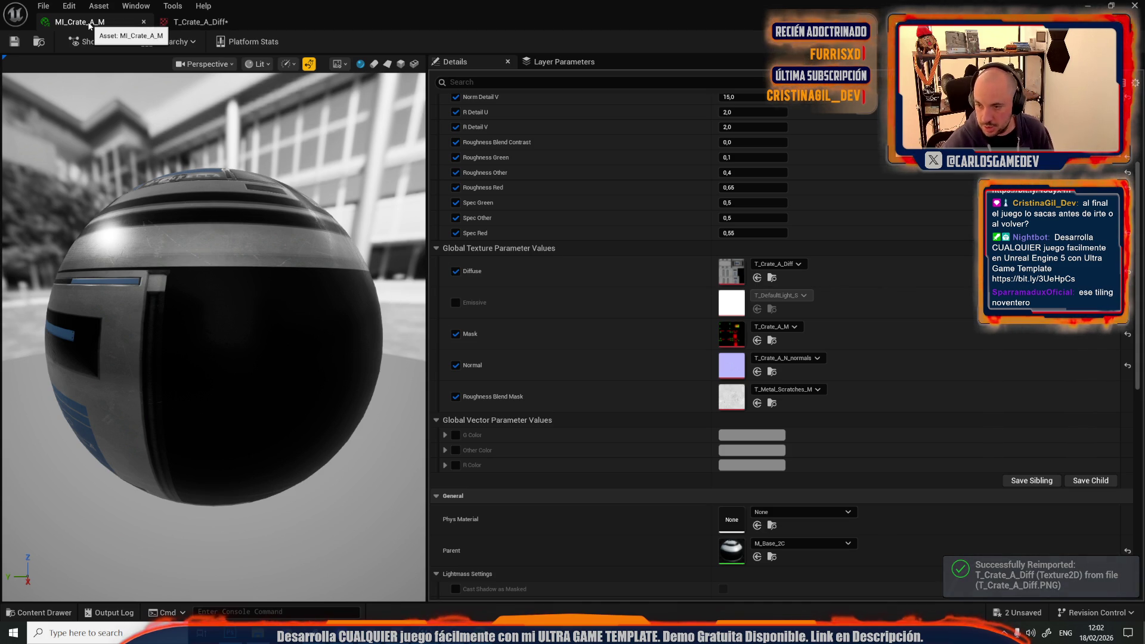
Step: Close the editors and export T_Crate_A_M to the Desktop as a PNG
{"action": "middle_click", "coordinate": [88, 25]}
{"action": "middle_click", "coordinate": [89, 25]}
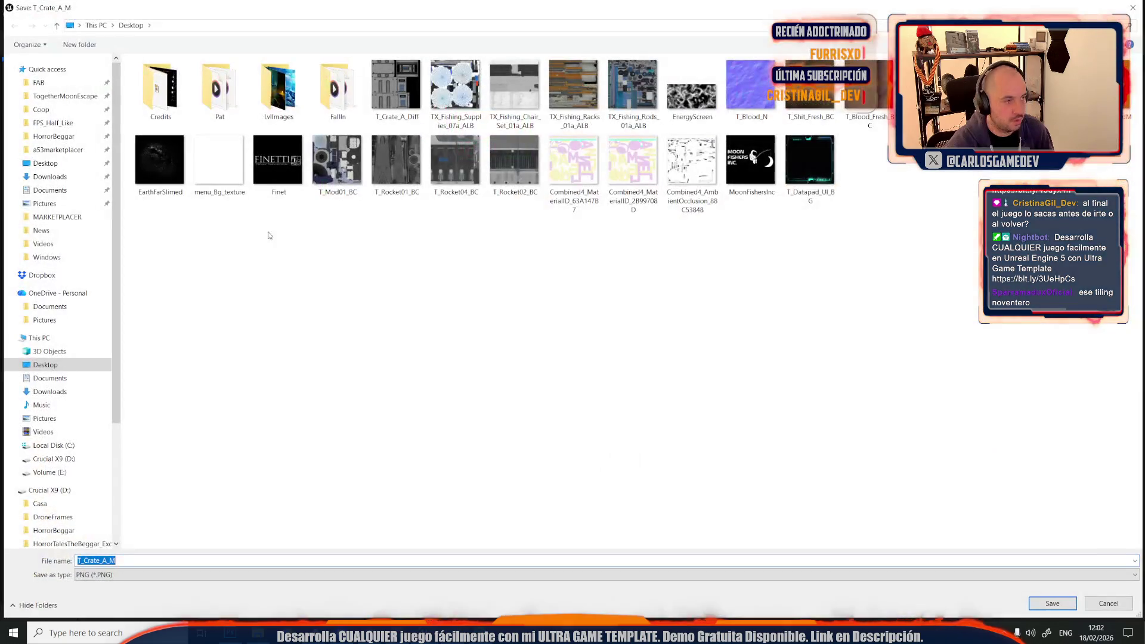
{"action": "left_click", "coordinate": [39, 167]}
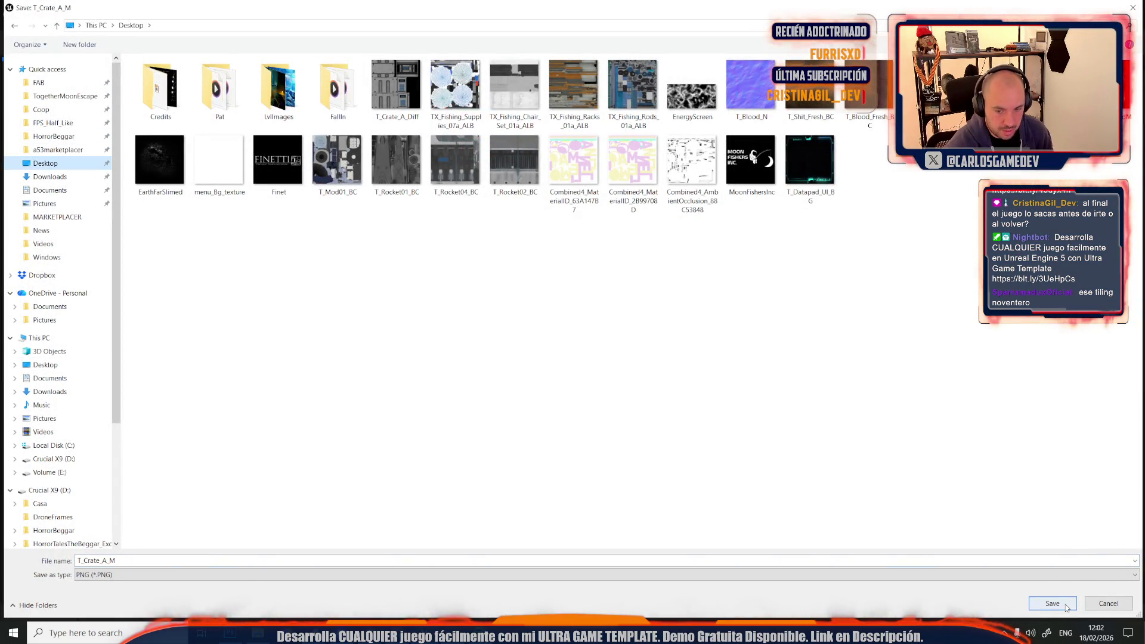
{"action": "left_click", "coordinate": [1067, 606]}
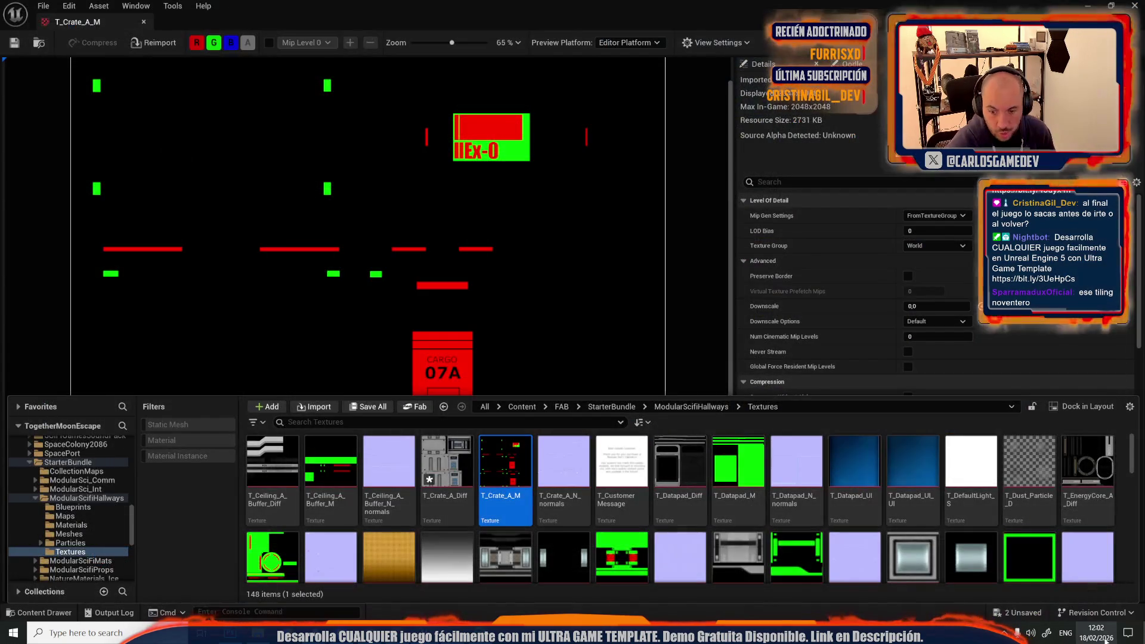
{"action": "left_click", "coordinate": [1141, 634]}
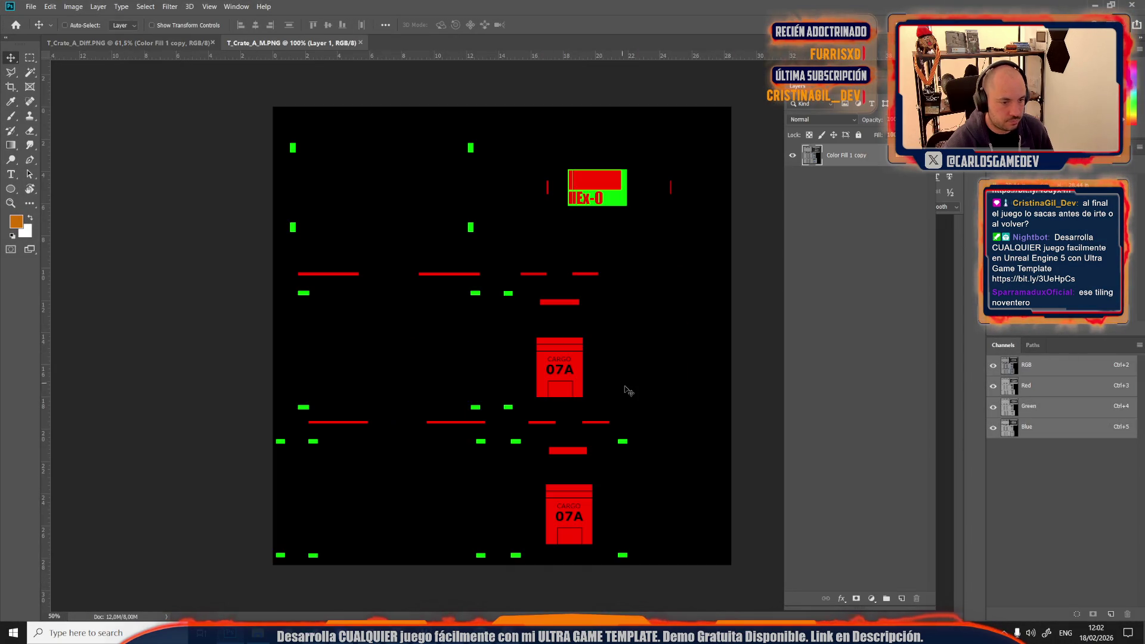
Step: In Photoshop, choose the Brush tool and open the foreground colour picker
{"action": "scroll", "coordinate": [626, 390], "scroll_direction": "up", "scroll_amount": 5}
{"action": "key", "text": "b"}
{"action": "left_click", "coordinate": [16, 221]}
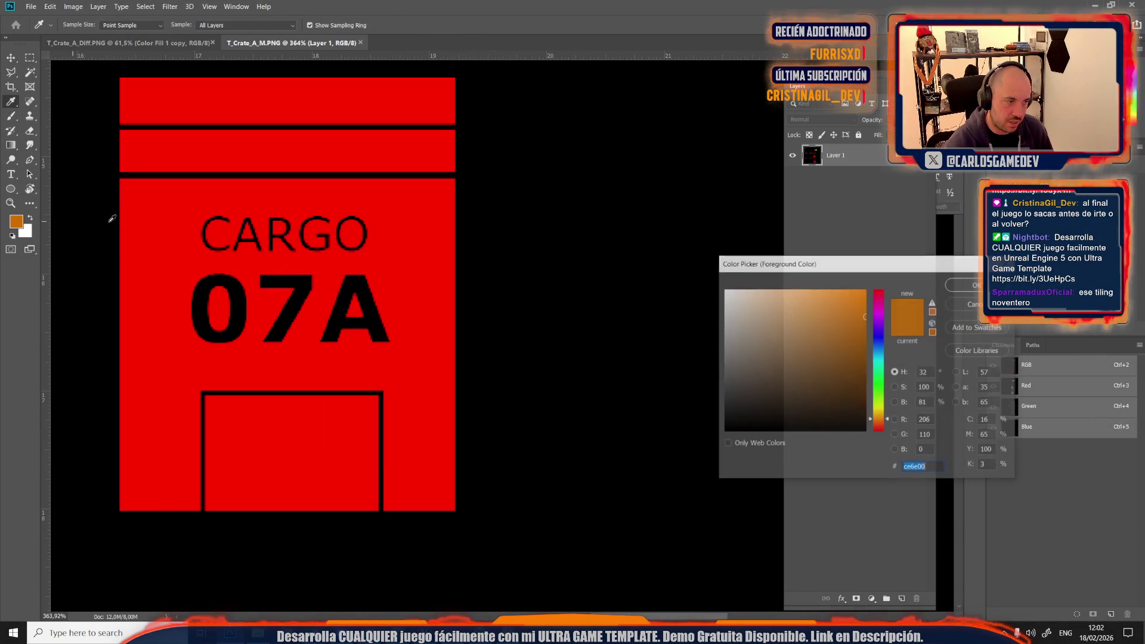
Step: Set the painting colour to the label's red and choose a soft round brush
{"action": "left_click", "coordinate": [144, 223]}
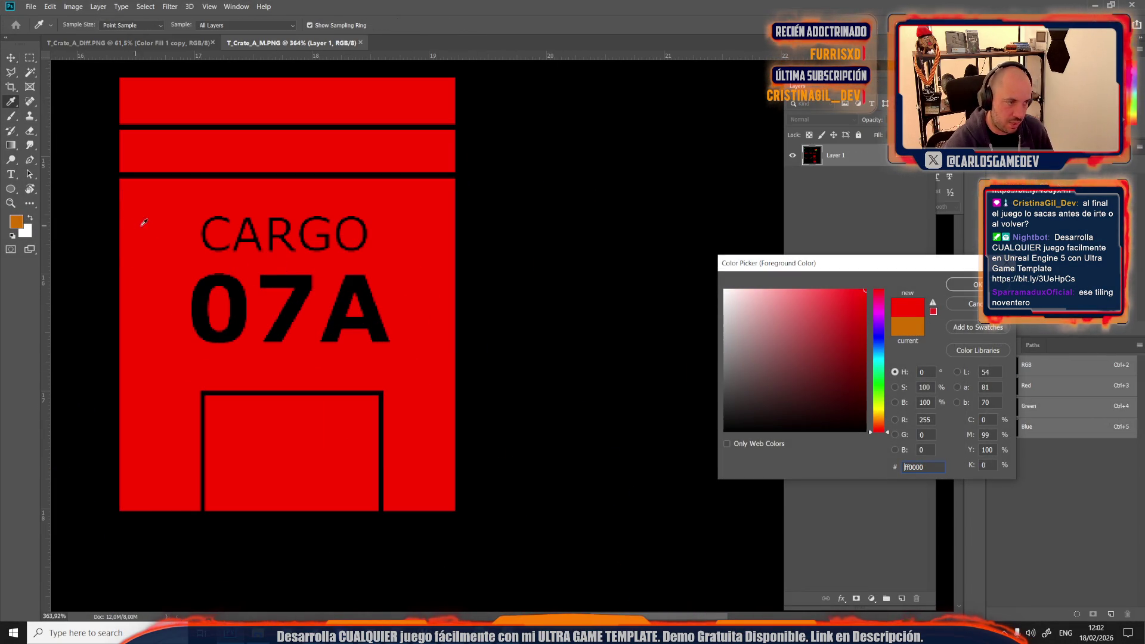
{"action": "left_click", "coordinate": [970, 286]}
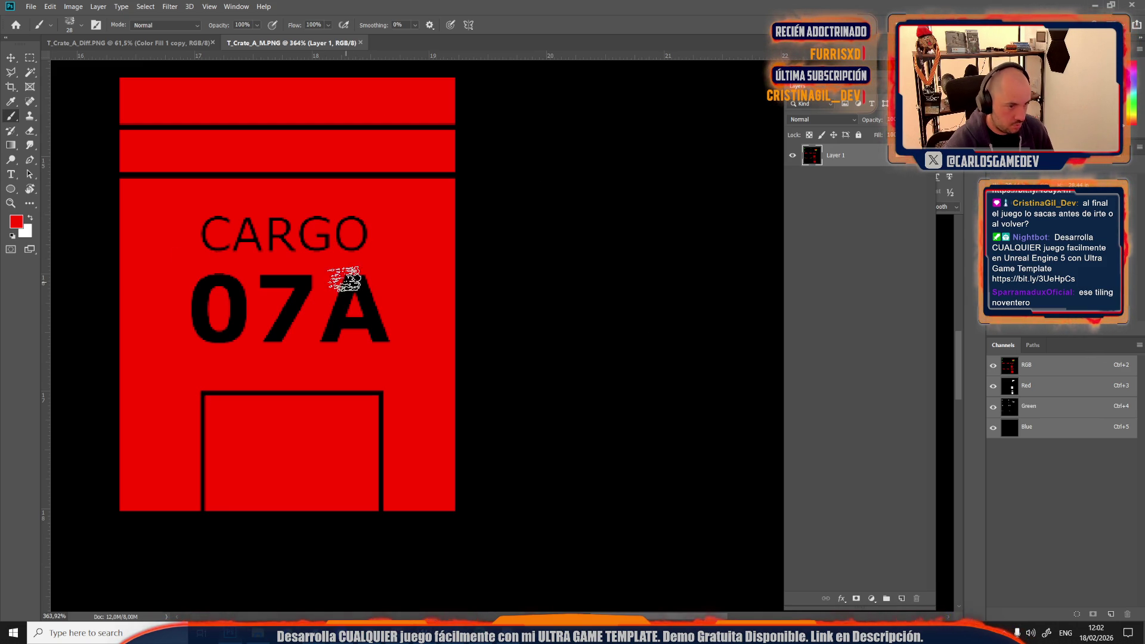
{"action": "right_click", "coordinate": [287, 257]}
{"action": "scroll", "coordinate": [347, 381], "scroll_direction": "down", "scroll_amount": 5}
{"action": "left_click", "coordinate": [348, 372]}
Step: Paint red over the CARGO 07A lettering, redoing the first stroke
{"action": "mouse_move", "coordinate": [239, 286]}
{"action": "left_mouse_down"}
{"action": "mouse_move", "coordinate": [210, 235]}
{"action": "mouse_move", "coordinate": [309, 226]}
{"action": "mouse_move", "coordinate": [210, 320]}
{"action": "mouse_move", "coordinate": [292, 301]}
{"action": "mouse_move", "coordinate": [371, 310]}
{"action": "mouse_move", "coordinate": [336, 323]}
{"action": "left_mouse_up"}
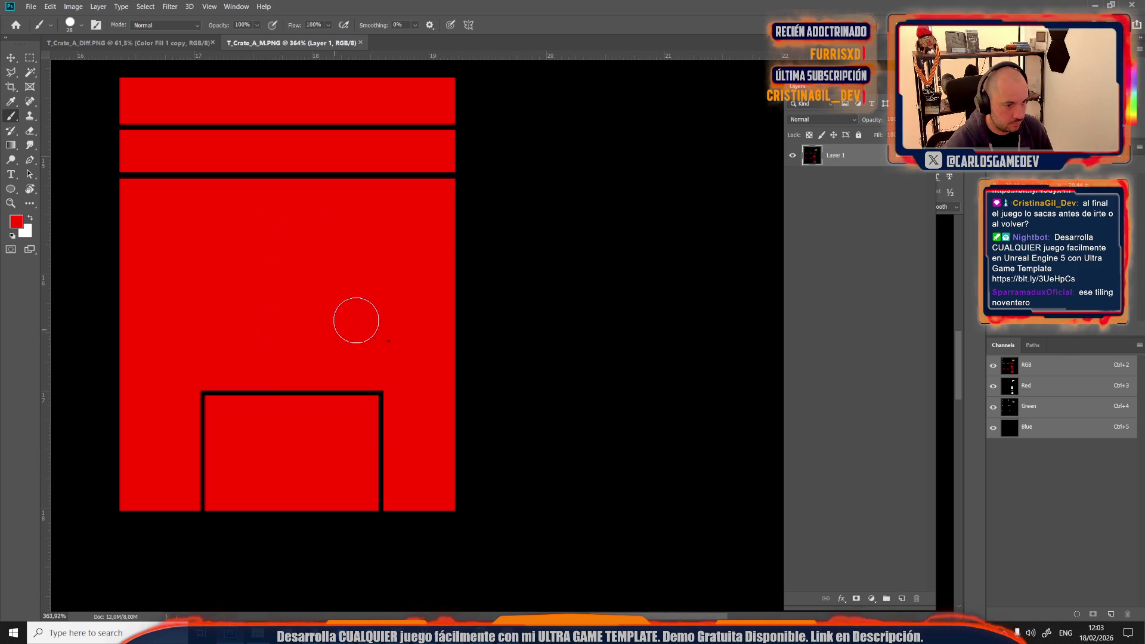
{"action": "scroll", "coordinate": [362, 332], "scroll_direction": "down", "scroll_amount": 5}
{"action": "key", "text": "ctrl+z"}
{"action": "key", "text": "ctrl+z"}
{"action": "key", "text": "ctrl+z"}
{"action": "scroll", "coordinate": [320, 307], "scroll_direction": "up", "scroll_amount": 4}
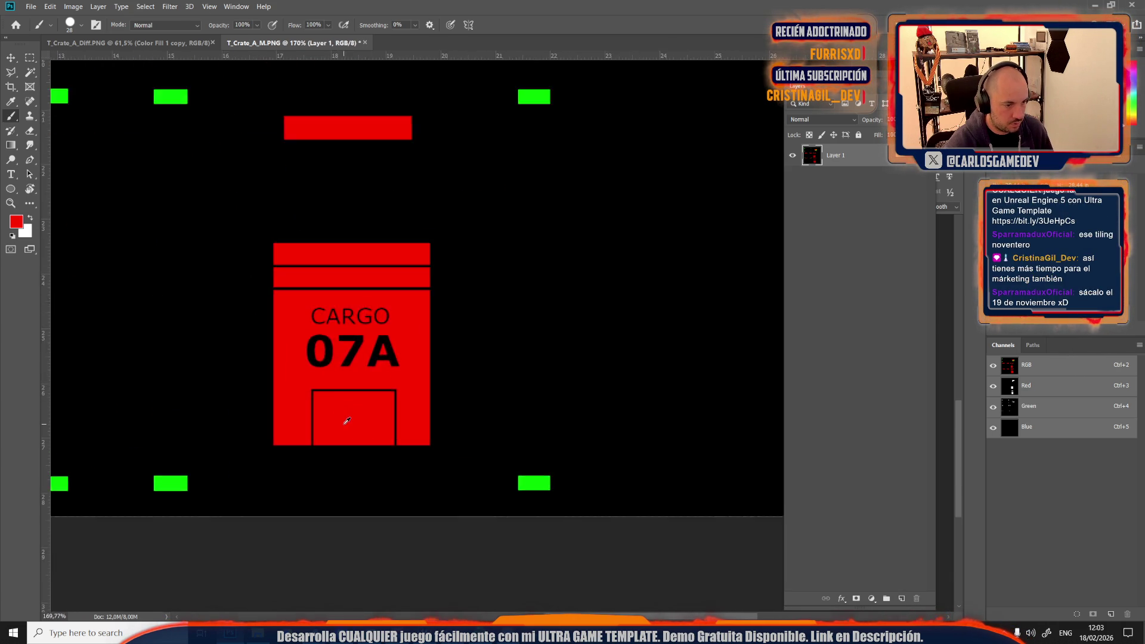
{"action": "left_click_drag", "start_coordinate": [316, 358], "coordinate": [308, 290]}
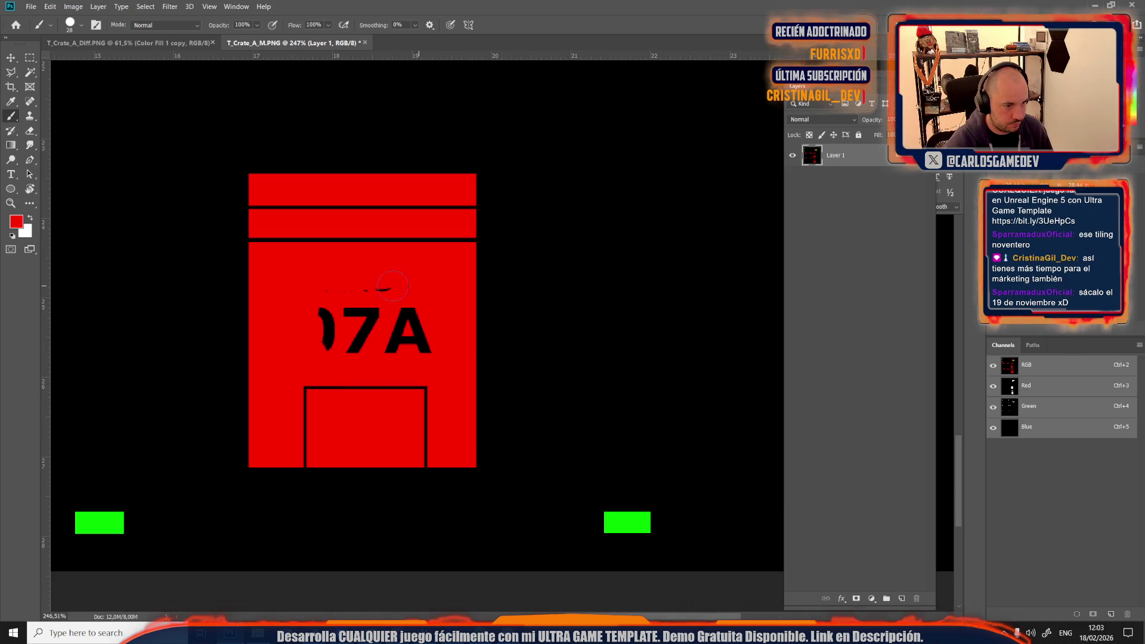
{"action": "left_click_drag", "start_coordinate": [364, 338], "coordinate": [402, 313]}
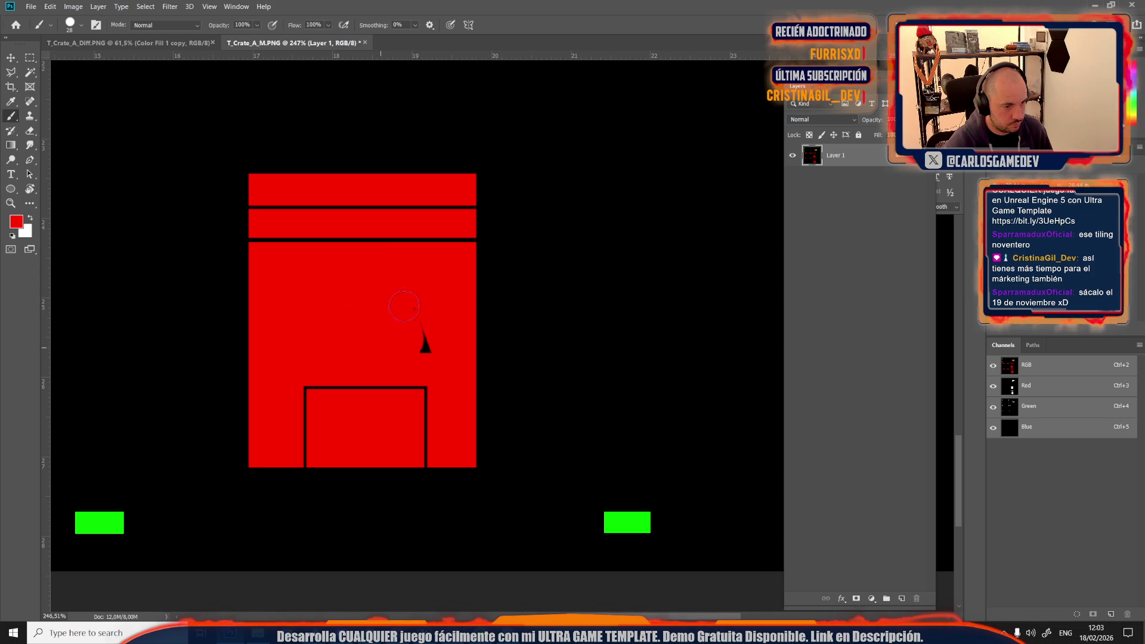
{"action": "scroll", "coordinate": [421, 351], "scroll_direction": "down", "scroll_amount": 5}
{"action": "scroll", "coordinate": [618, 166], "scroll_direction": "up", "scroll_amount": 5}
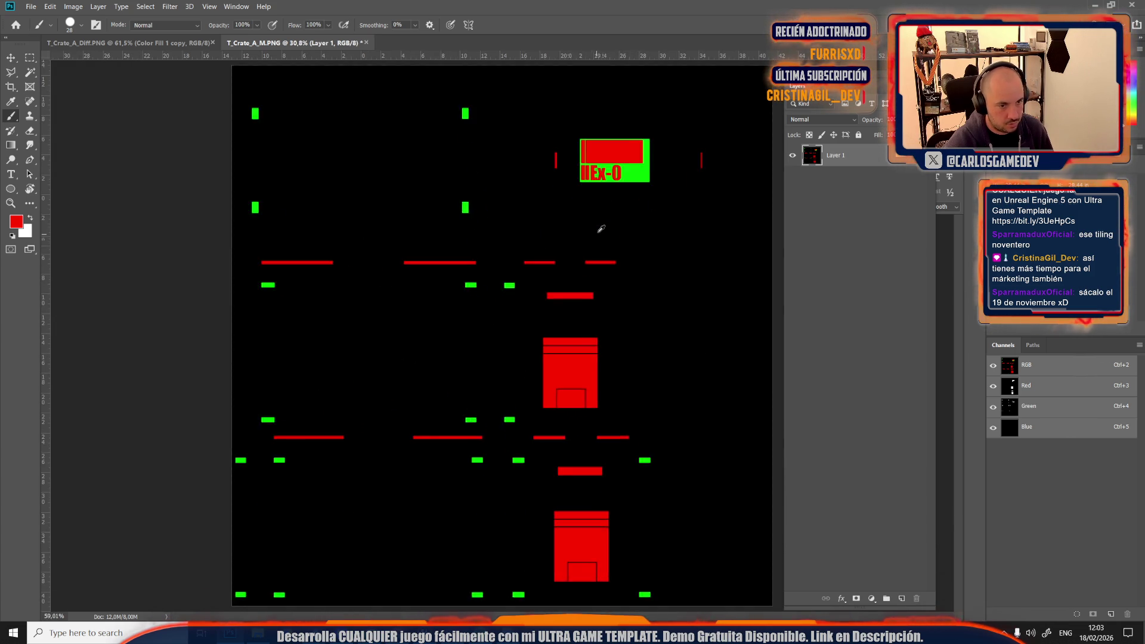
{"action": "scroll", "coordinate": [570, 225], "scroll_direction": "up", "scroll_amount": 3}
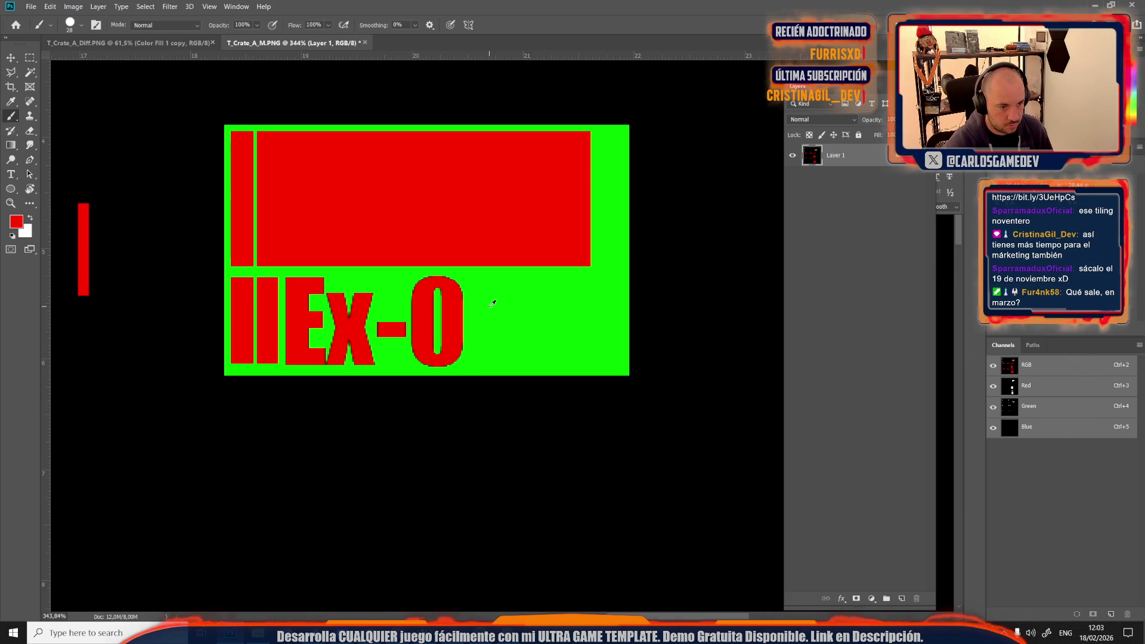
Step: Paint green over the IIEx-0 lettering, then return to Unreal
{"action": "left_click_drag", "start_coordinate": [469, 317], "coordinate": [440, 293]}
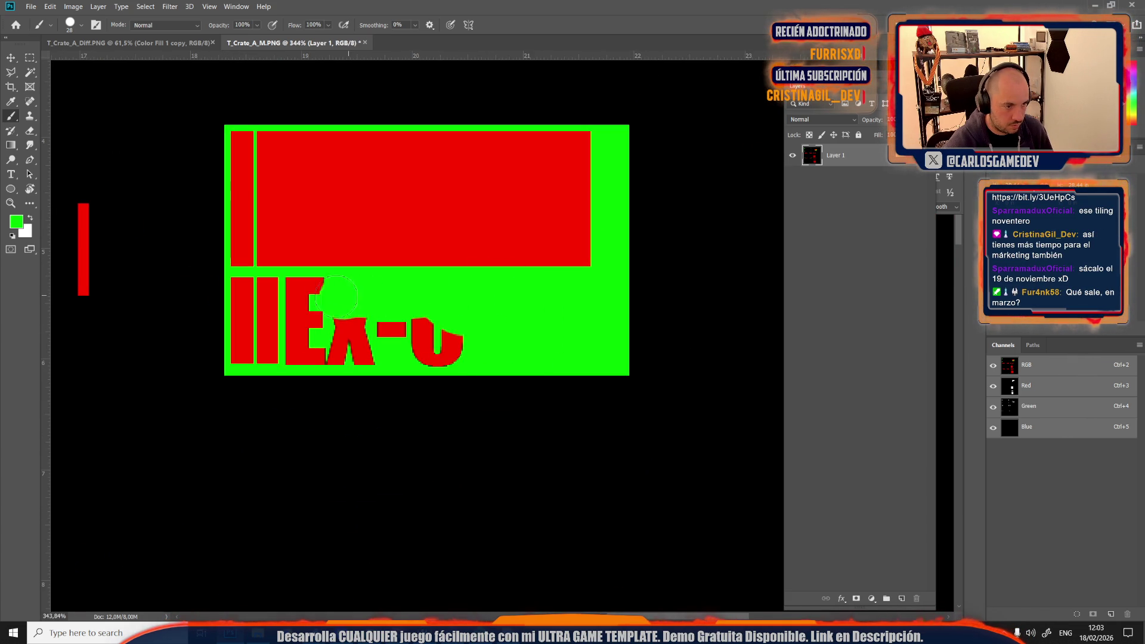
{"action": "mouse_move", "coordinate": [305, 290]}
{"action": "left_mouse_down"}
{"action": "mouse_move", "coordinate": [302, 349]}
{"action": "mouse_move", "coordinate": [461, 338]}
{"action": "left_mouse_up"}
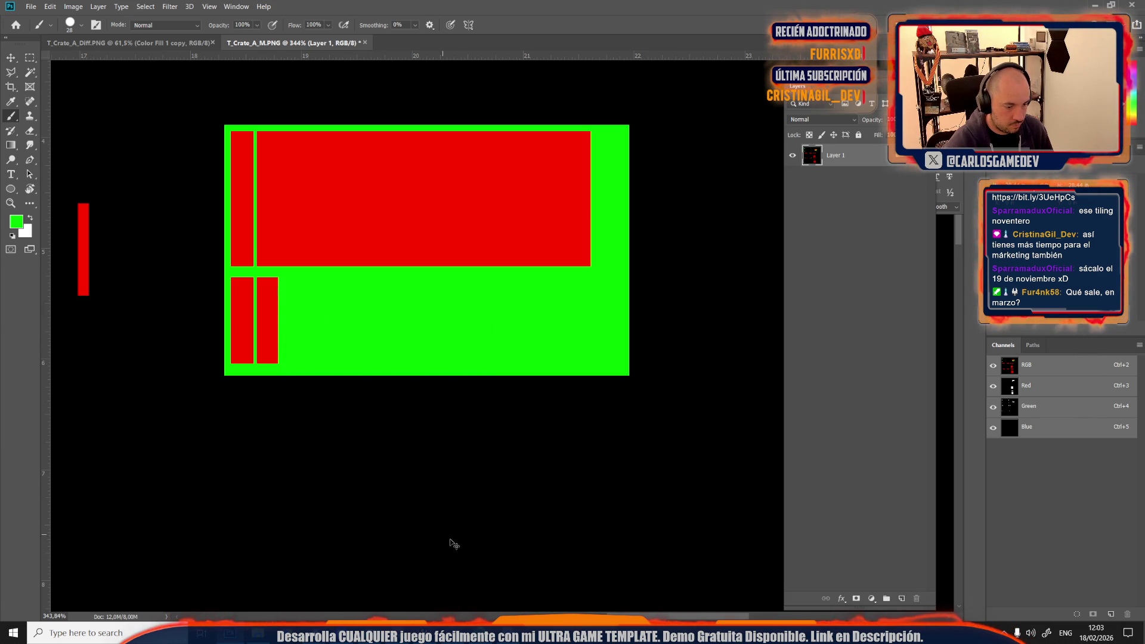
{"action": "key", "text": "alt+Tab"}
{"action": "scroll", "coordinate": [477, 405], "scroll_direction": "down", "scroll_amount": 2}
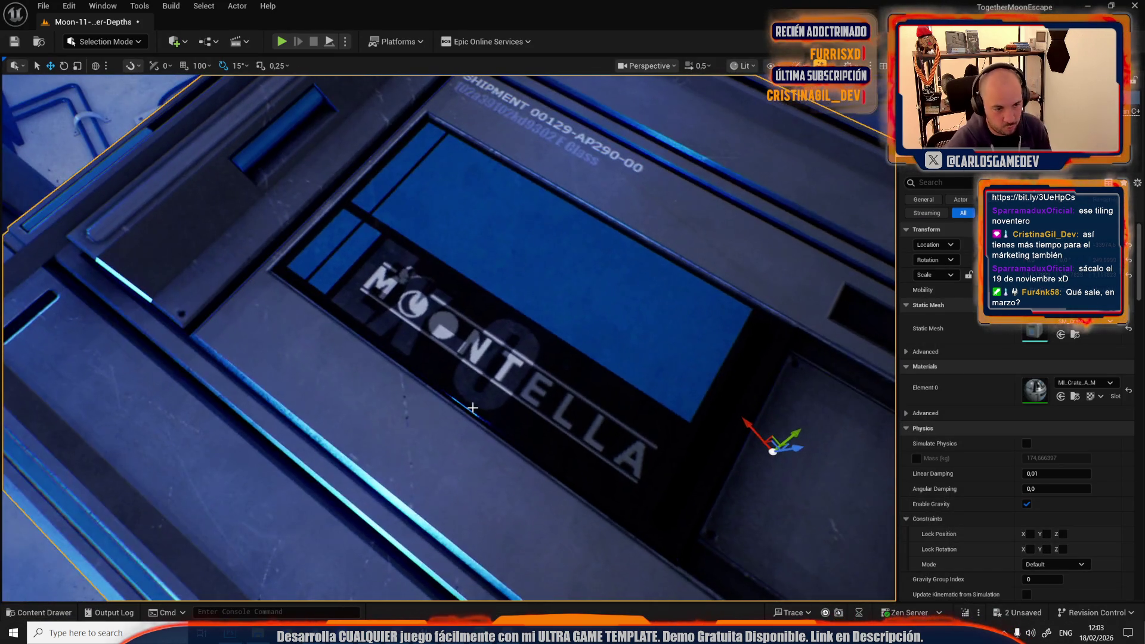
Step: Reimport T_Crate_A_M from the edited T_Crate_A_M.png, then play Moon-11-Crater-Depths
{"action": "key", "text": "ctrl+space"}
{"action": "right_click", "coordinate": [496, 387]}
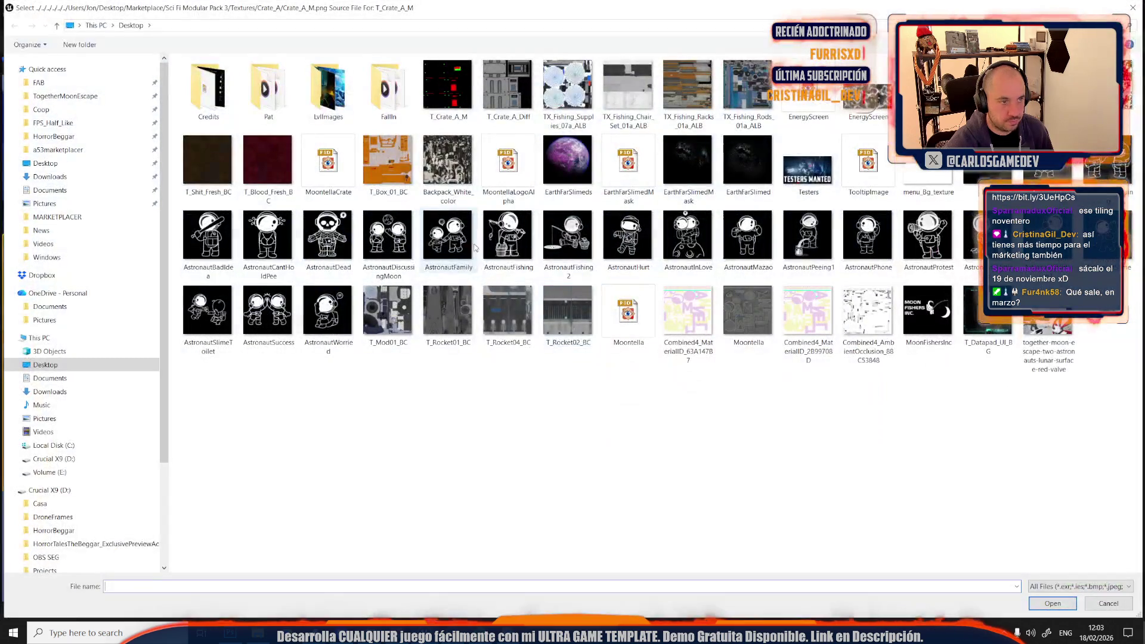
{"action": "double_click", "coordinate": [459, 104]}
{"action": "scroll", "coordinate": [447, 334], "scroll_direction": "up", "scroll_amount": 2}
{"action": "scroll", "coordinate": [447, 335], "scroll_direction": "up", "scroll_amount": 1}
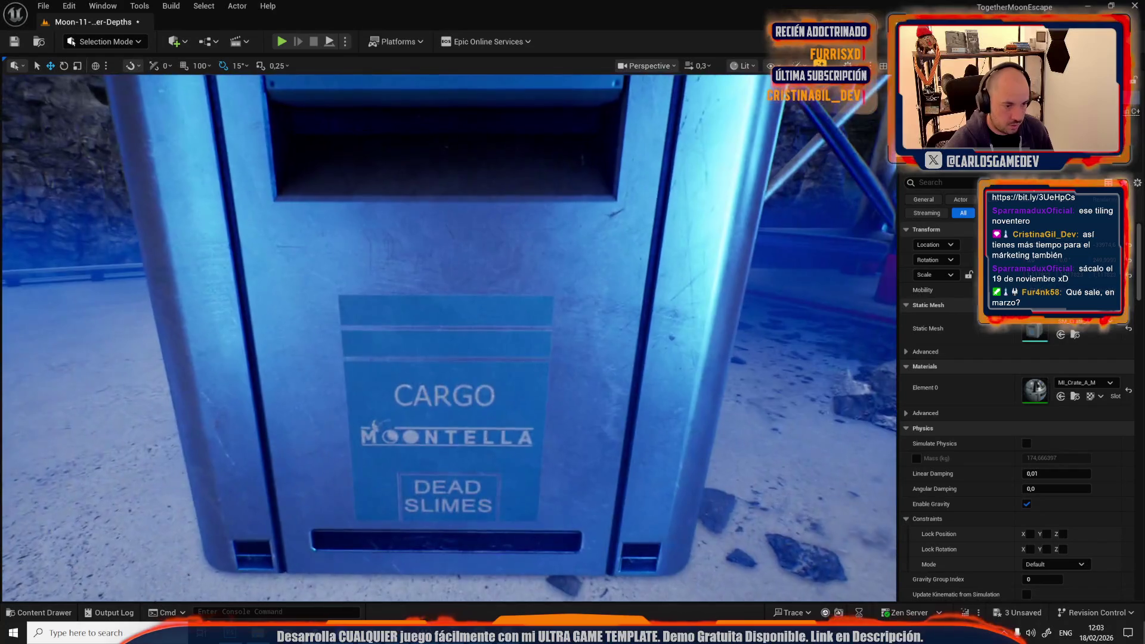
{"action": "scroll", "coordinate": [447, 334], "scroll_direction": "up", "scroll_amount": 1}
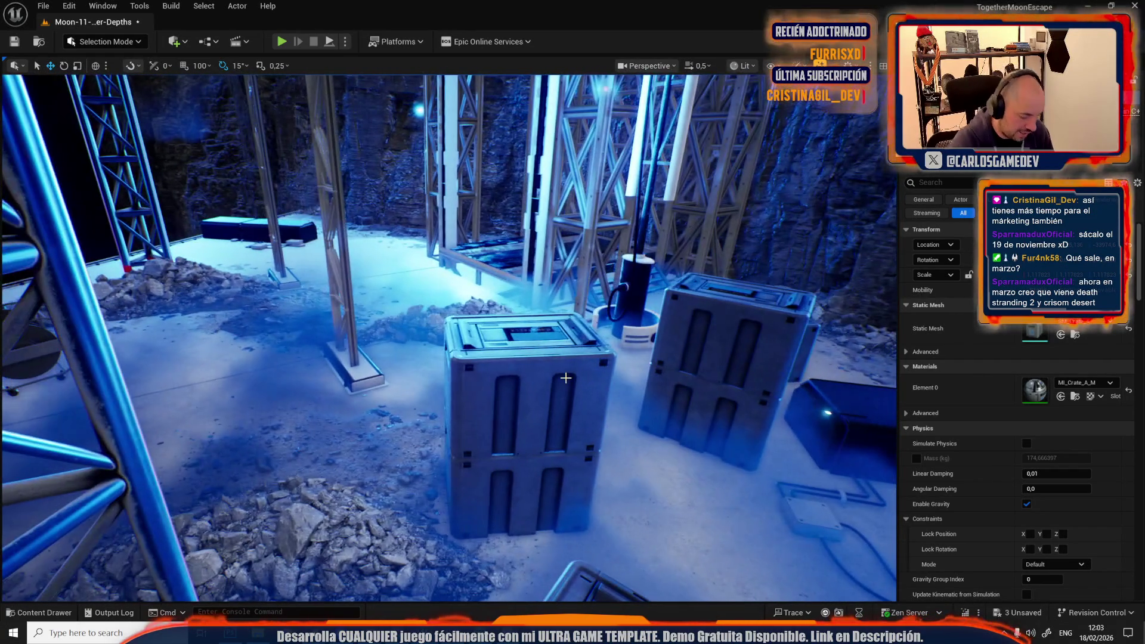
{"action": "key", "text": "alt+p"}
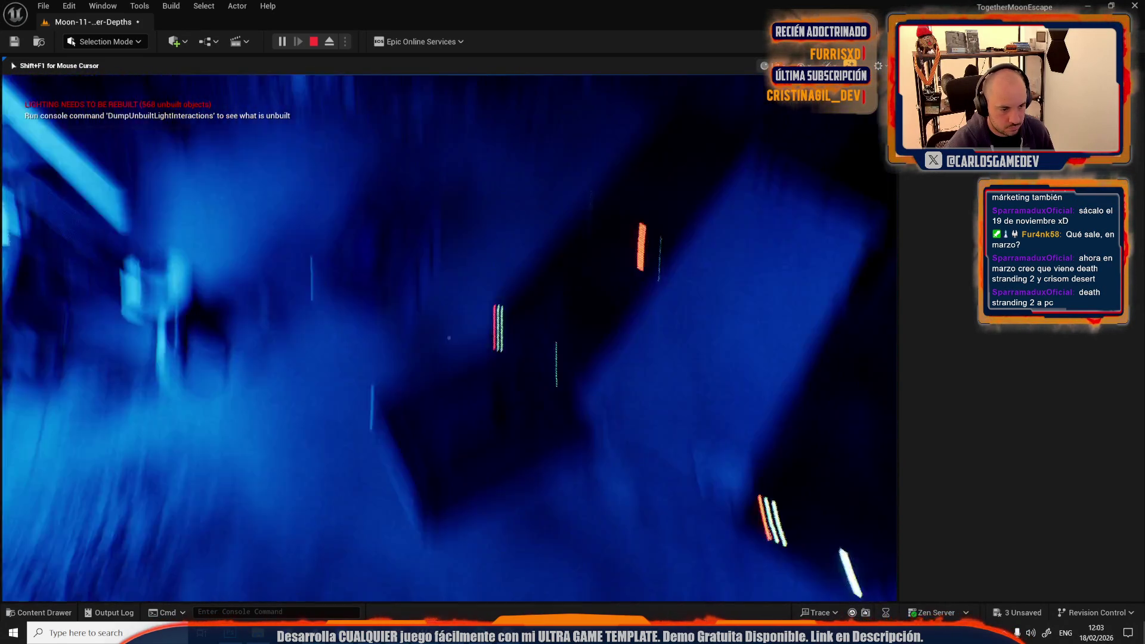
Step: Walk the player up to the crate to view its new labels, then stop playing with Esc
{"action": "key", "text": "w"}
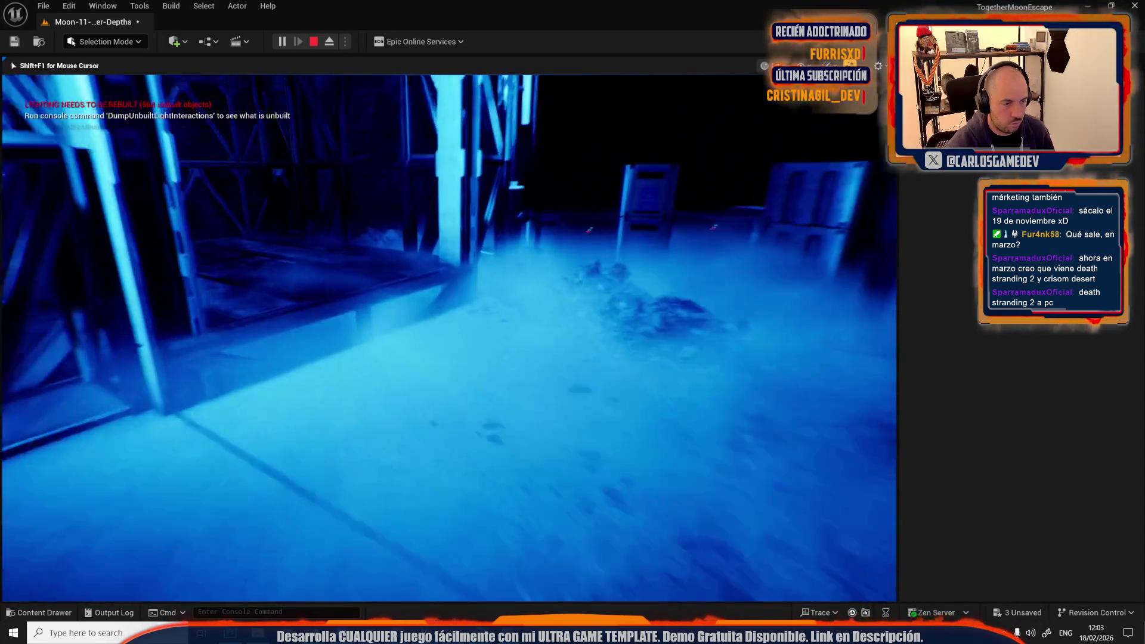
{"action": "key", "text": "Escape"}
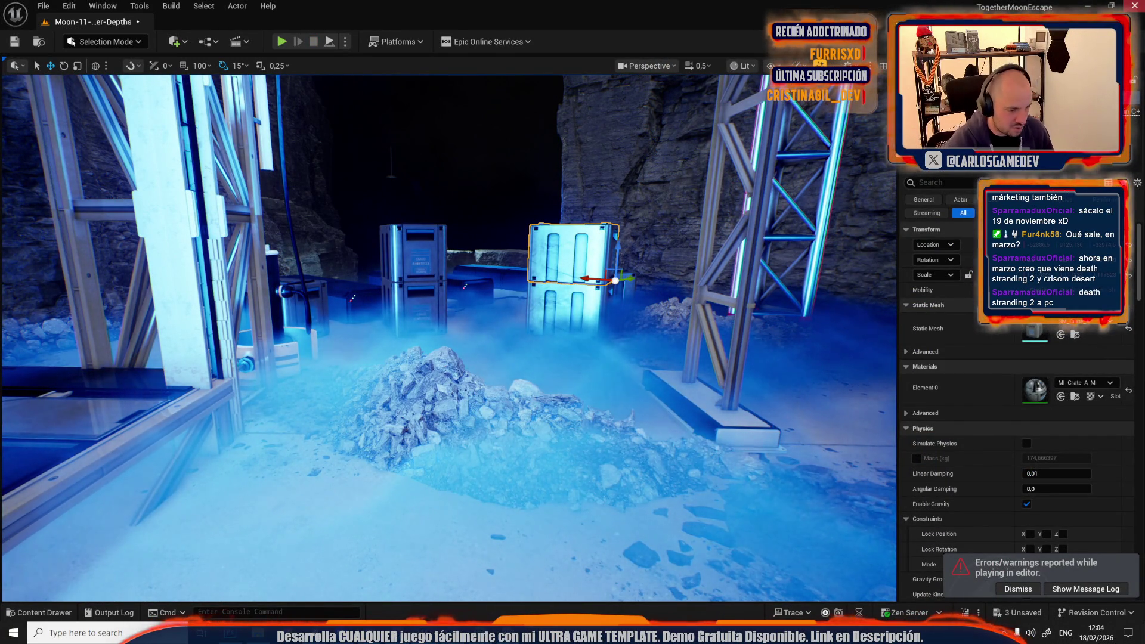
Step: Fly through the level and select the rubble pile, removing the cliff mesh from the selection
{"action": "left_click_drag", "start_coordinate": [448, 337], "coordinate": [358, 346]}
{"action": "mouse_move", "coordinate": [445, 263]}
{"action": "left_mouse_down"}
{"action": "mouse_move", "coordinate": [394, 268]}
{"action": "mouse_move", "coordinate": [445, 263]}
{"action": "mouse_move", "coordinate": [418, 298]}
{"action": "mouse_move", "coordinate": [388, 292]}
{"action": "left_mouse_up"}
{"action": "scroll", "coordinate": [417, 298], "scroll_direction": "up", "scroll_amount": 2}
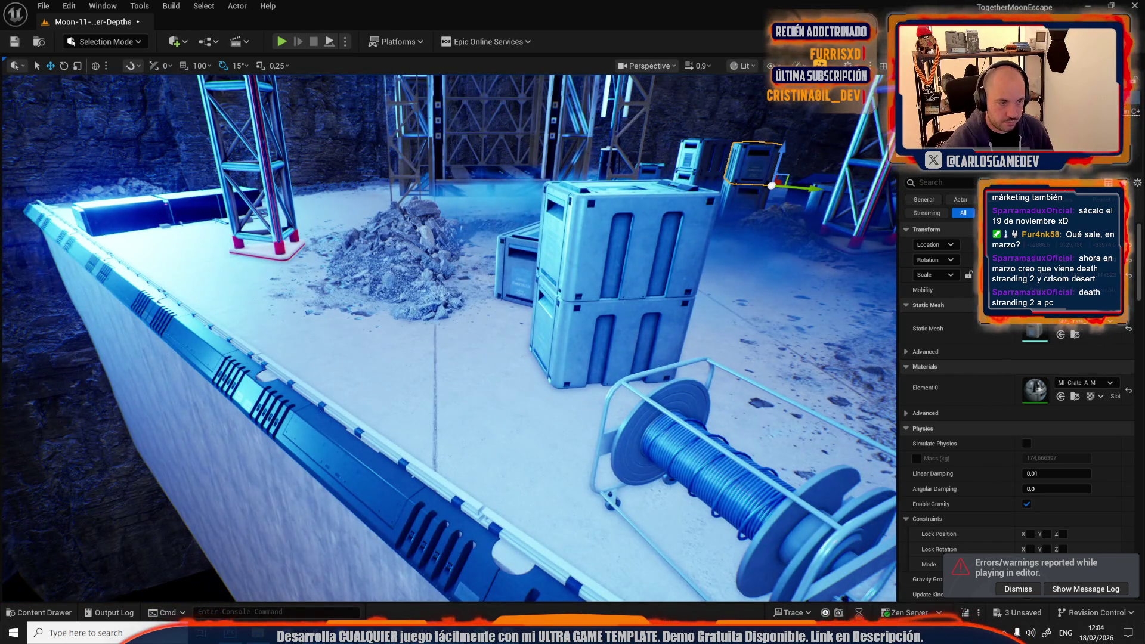
{"action": "left_click", "coordinate": [367, 265]}
{"action": "scroll", "coordinate": [366, 264], "scroll_direction": "down", "scroll_amount": 5}
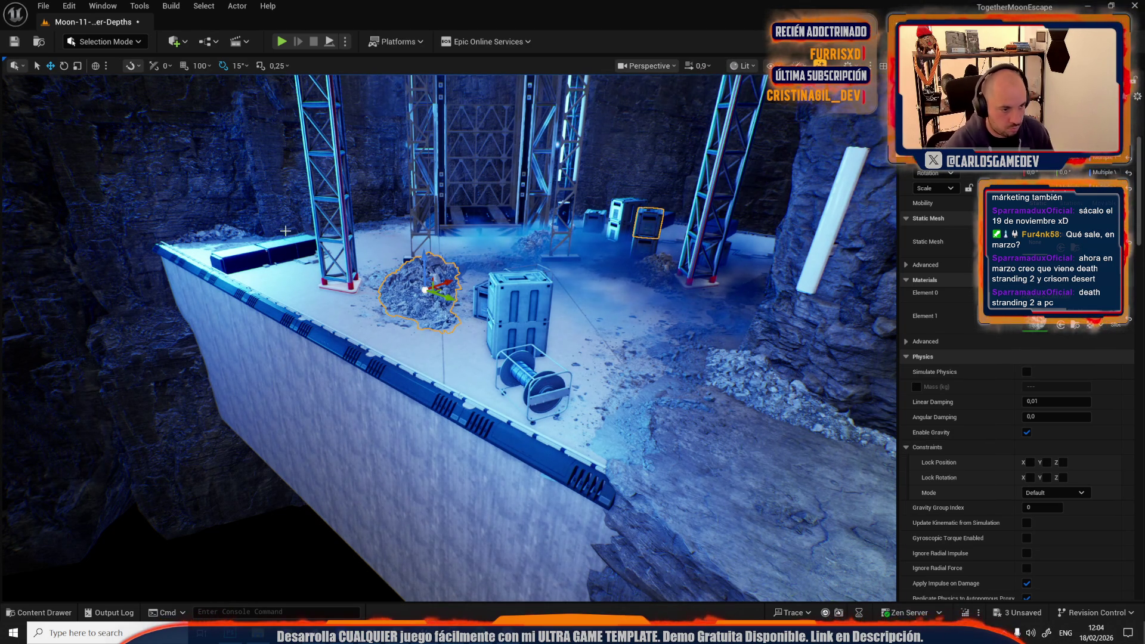
{"action": "left_click", "coordinate": [445, 278], "text": "ctrl"}
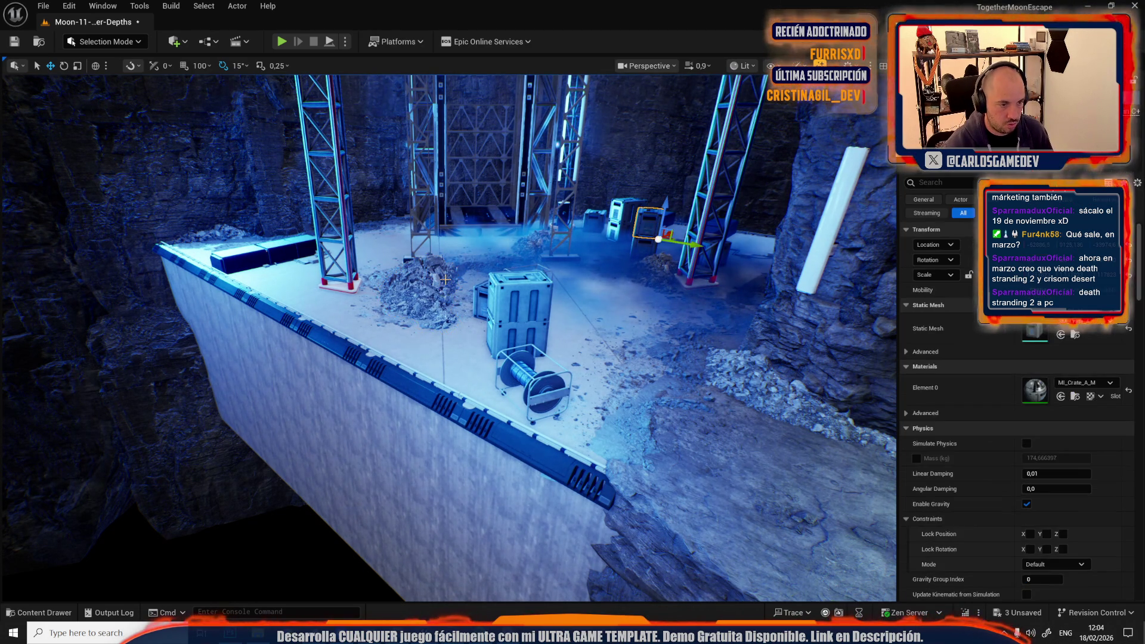
{"action": "left_click", "coordinate": [445, 279], "text": "ctrl"}
{"action": "left_click", "coordinate": [456, 327], "text": "ctrl"}
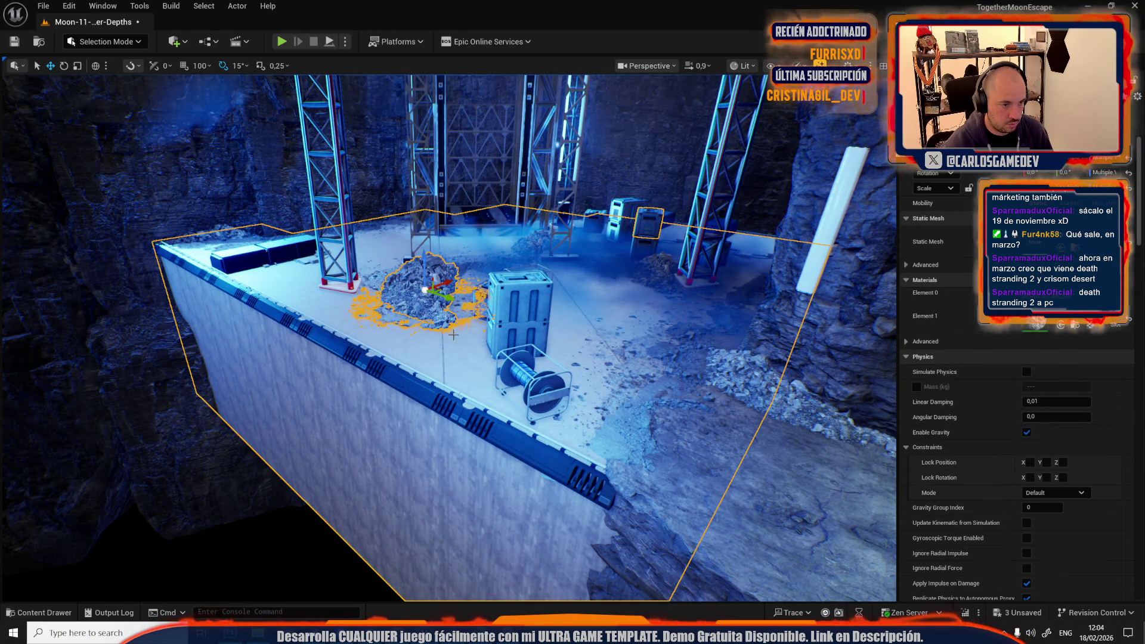
{"action": "left_click", "coordinate": [383, 432], "text": "ctrl"}
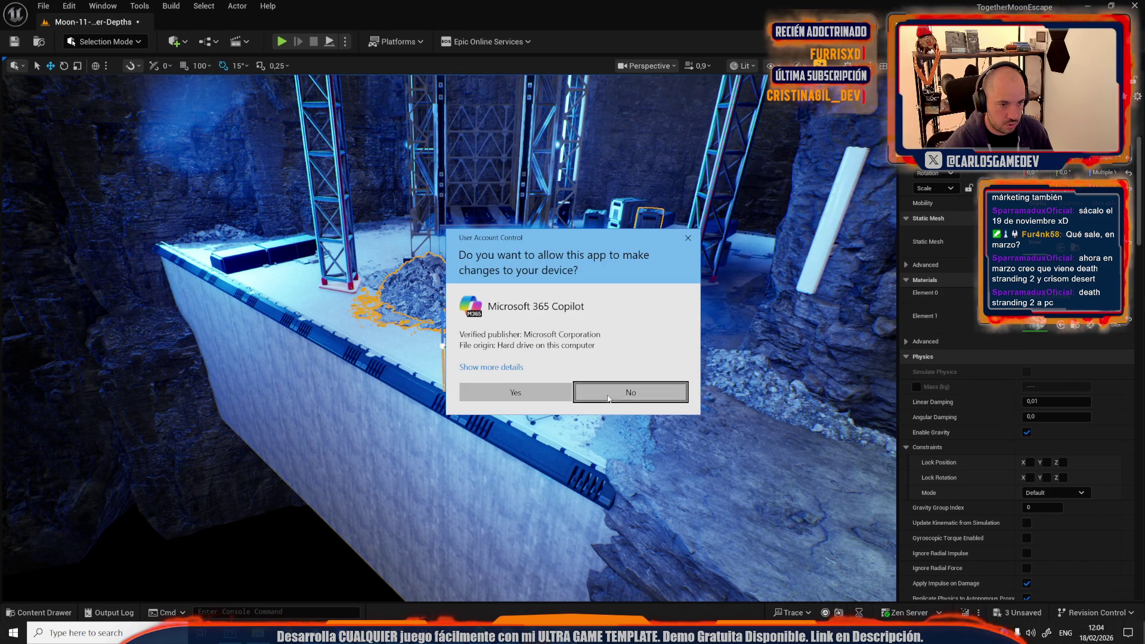
Step: Decline the Copilot permission request and close the Copilot window
{"action": "left_click", "coordinate": [644, 398]}
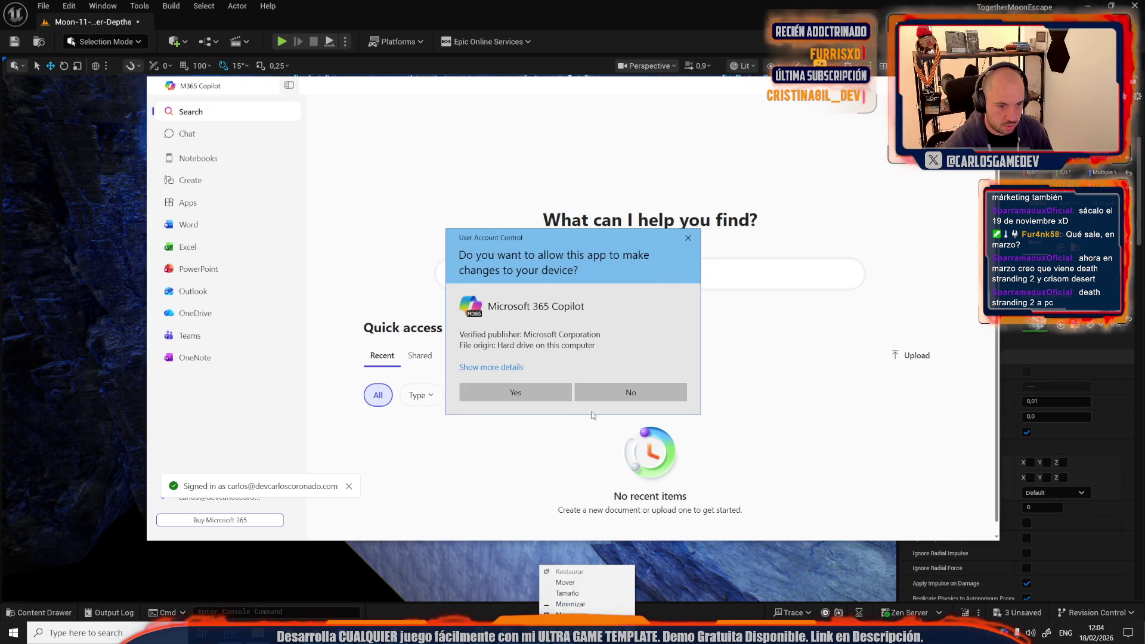
{"action": "left_click", "coordinate": [618, 399]}
{"action": "left_click", "coordinate": [927, 3]}
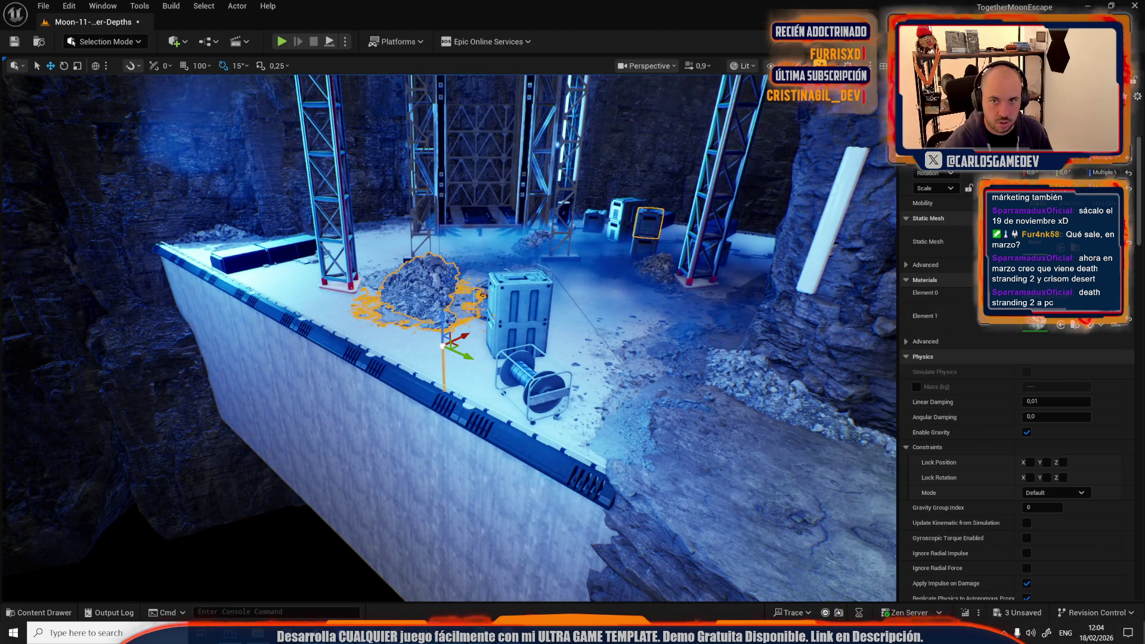
Step: Add the cliff platform, right scaffold tower, platform mesh and rubble patch to the selection
{"action": "left_click", "coordinate": [426, 359], "text": "ctrl"}
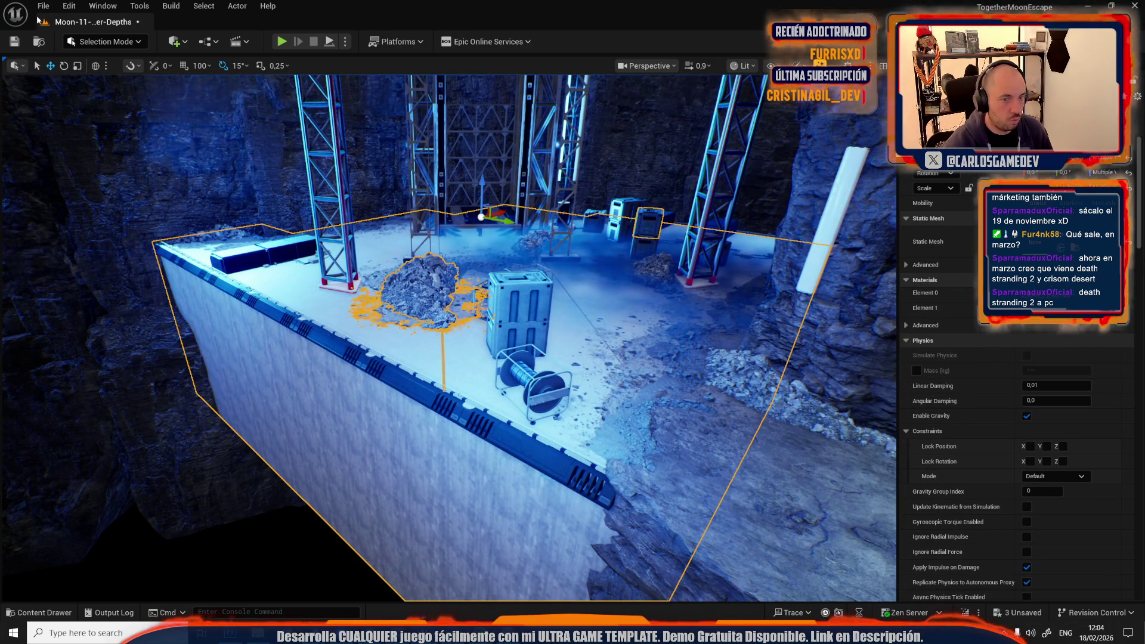
{"action": "left_click", "coordinate": [426, 360], "text": "ctrl"}
{"action": "left_click", "coordinate": [692, 230], "text": "ctrl"}
{"action": "left_click", "coordinate": [695, 474], "text": "ctrl"}
{"action": "left_click", "coordinate": [725, 300], "text": "ctrl"}
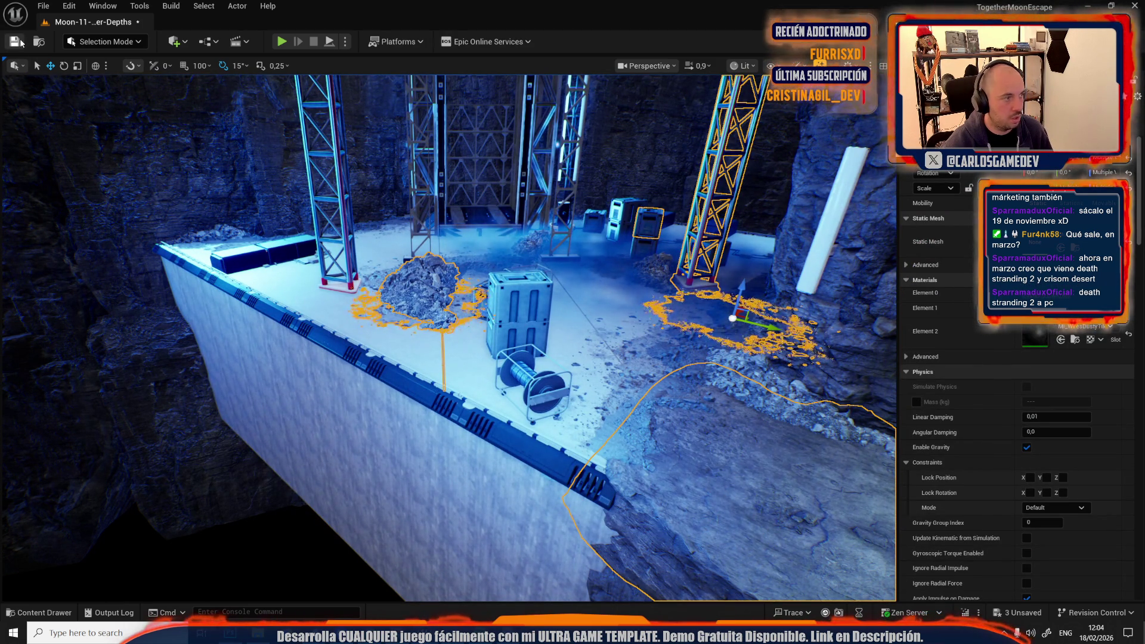
Step: Save the Moon-11-Crater-Depths map and both updated crate textures
{"action": "left_click", "coordinate": [14, 41]}
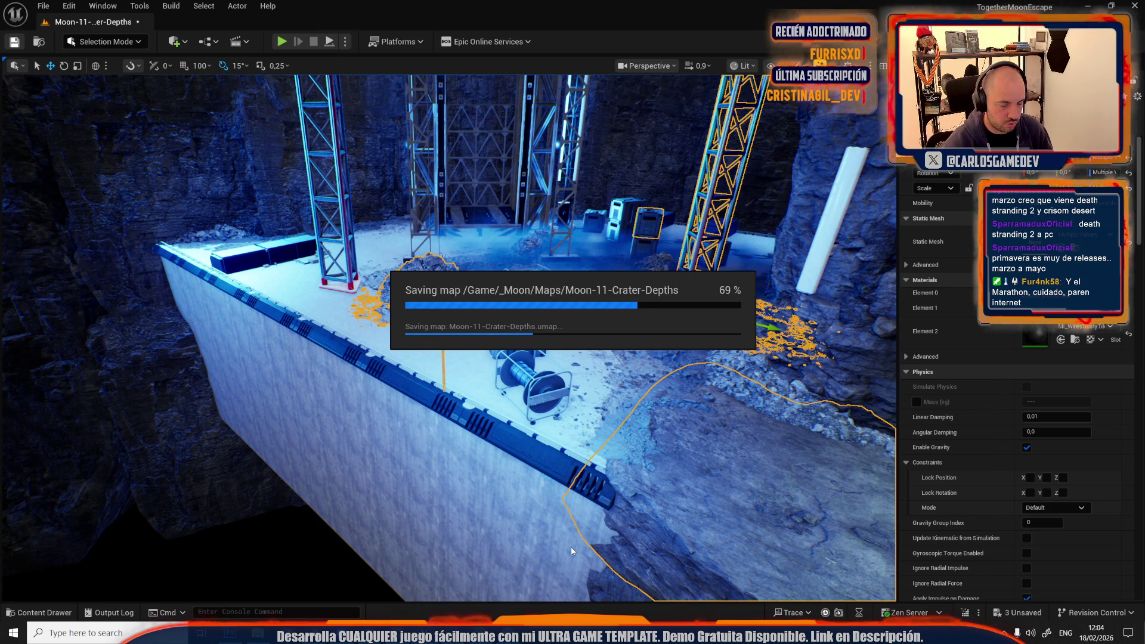
{"action": "left_click", "coordinate": [1134, 3]}
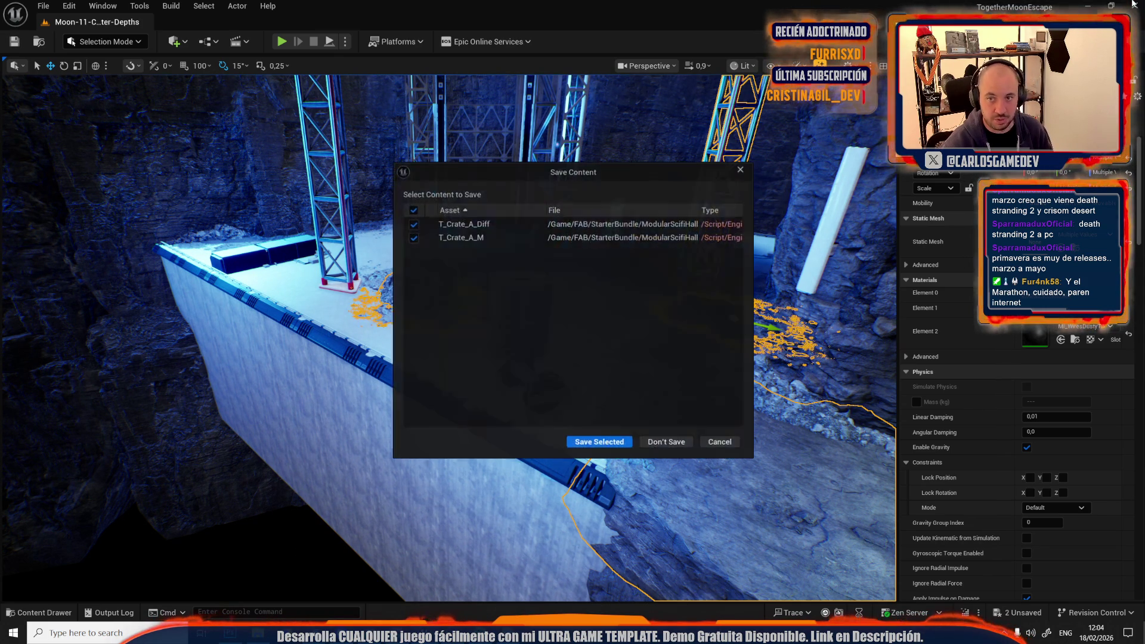
{"action": "left_click", "coordinate": [588, 442]}
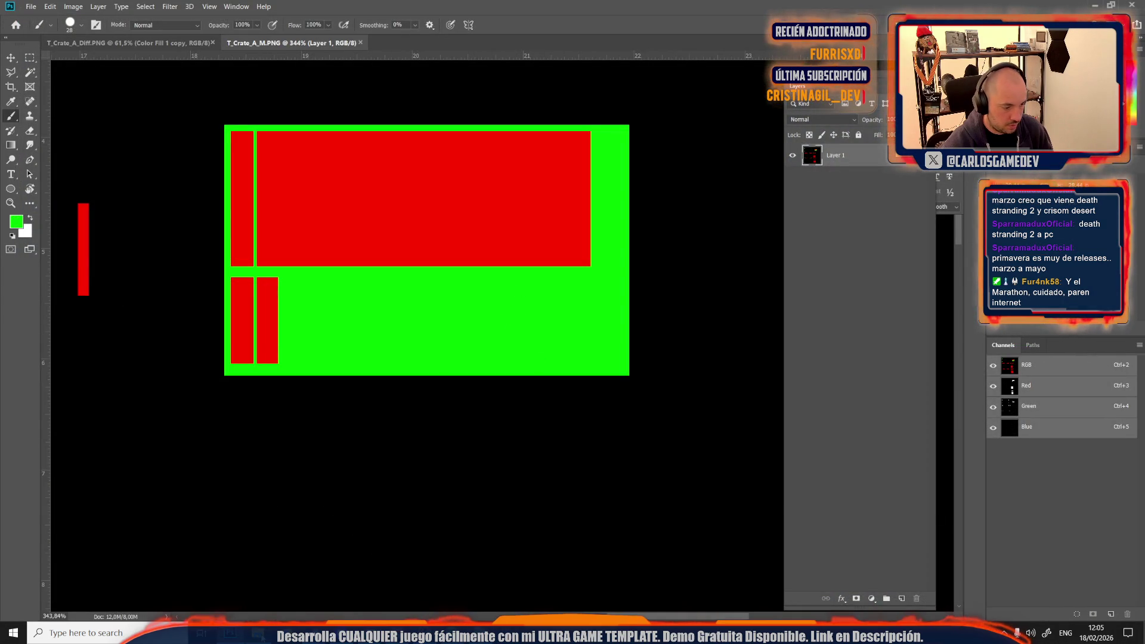
Step: Open File Explorer and Windows search, then start a screen snip
{"action": "key", "text": "super+e"}
{"action": "left_click", "coordinate": [83, 633]}
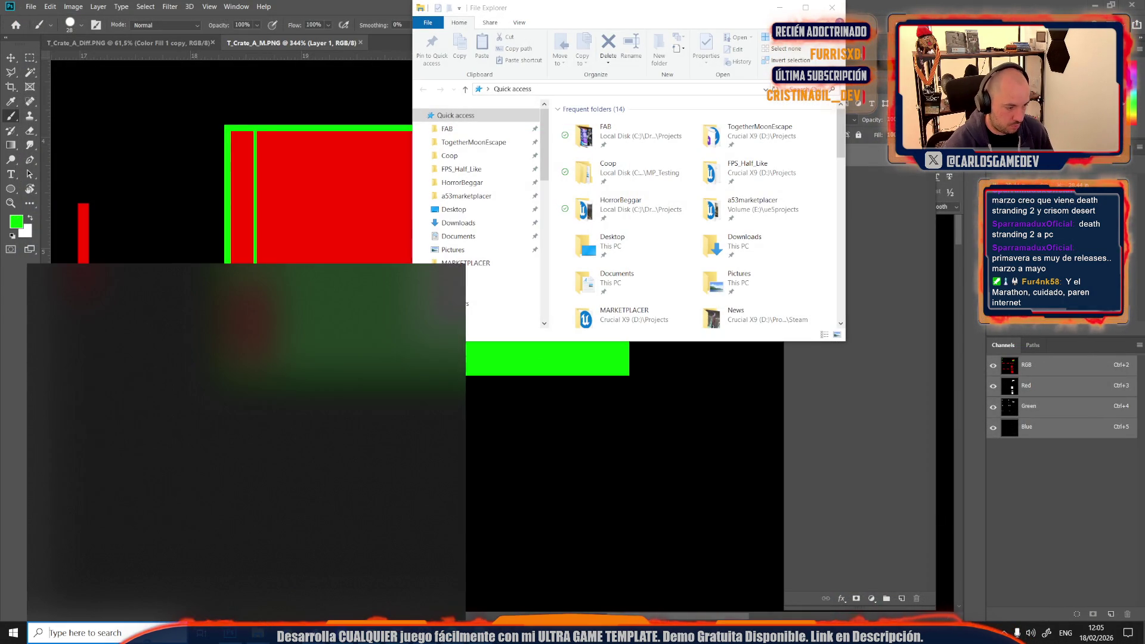
{"action": "key", "text": "super+shift+s"}
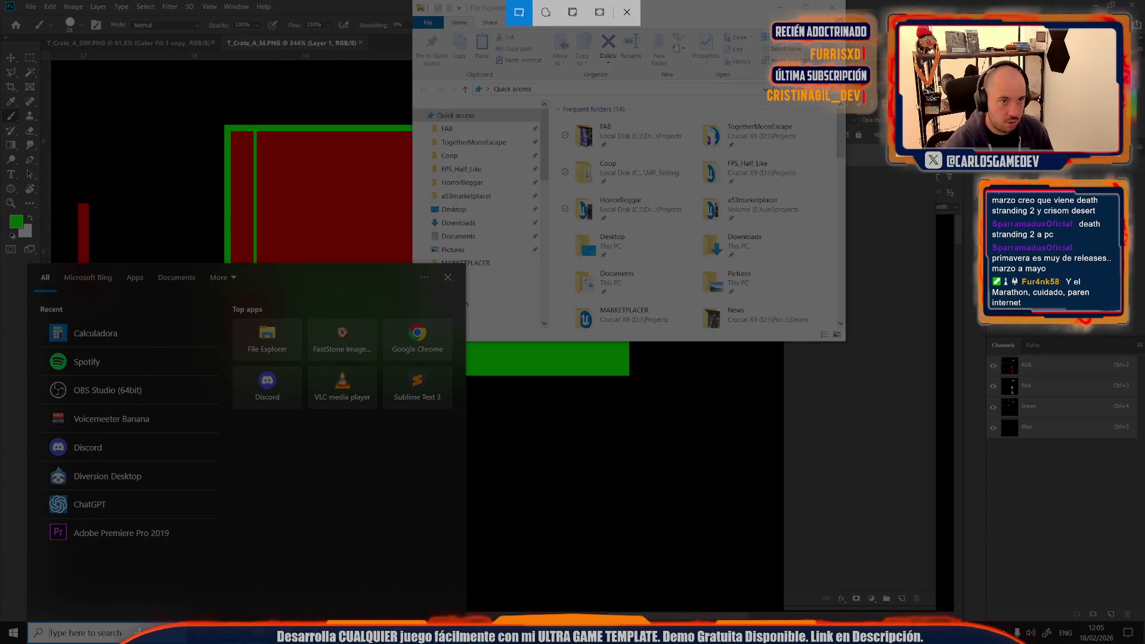